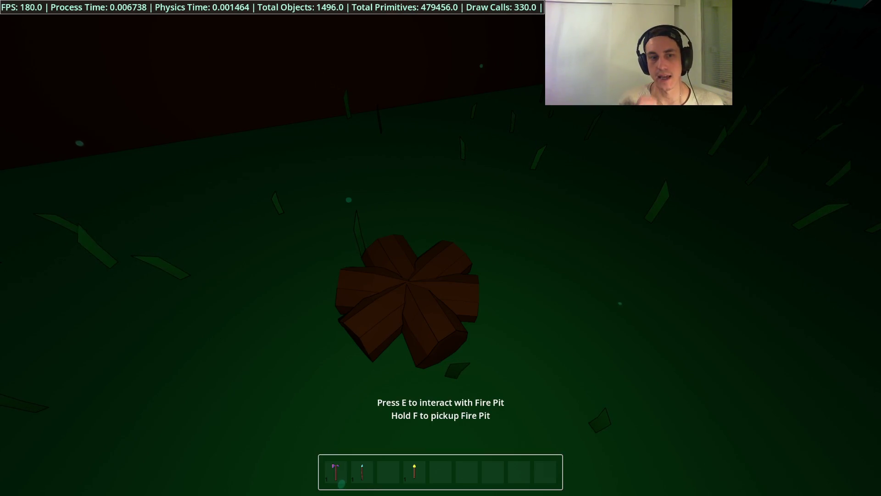
Run the game, then uncomment light.visible in the firepit toggle() and save
key(alt+Tab)
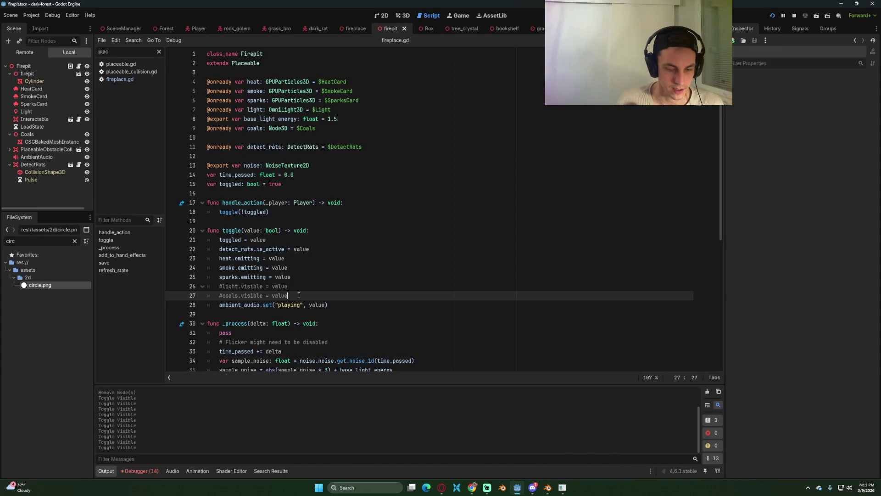
key(F5)
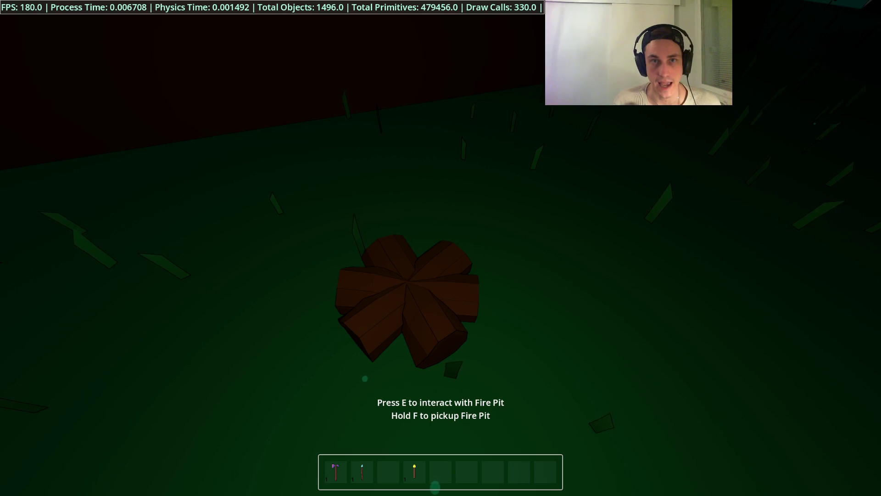
key(alt+Tab)
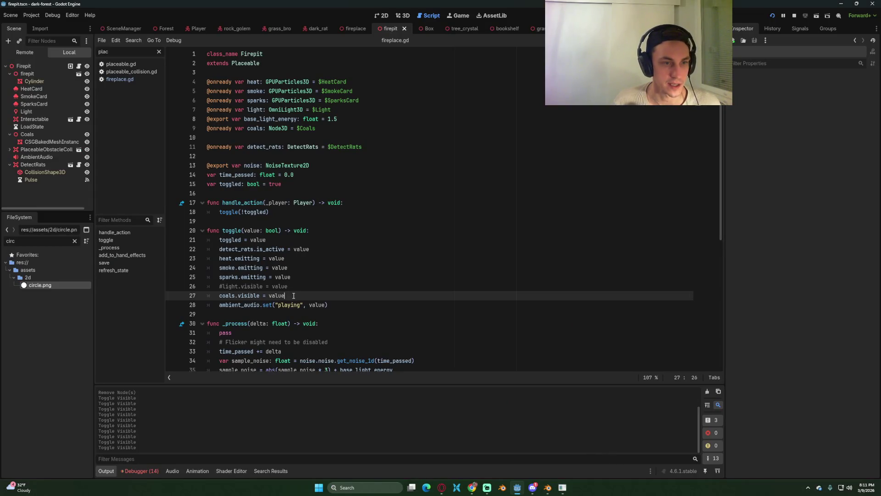
click(303, 288)
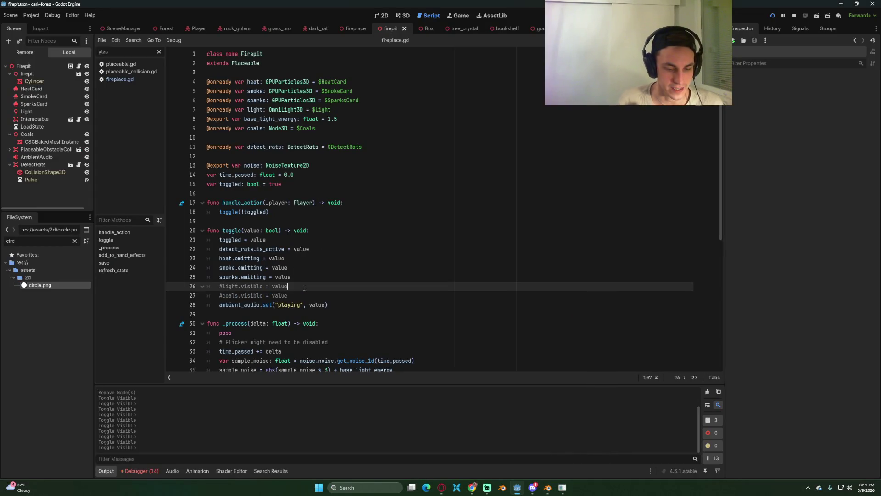
key(ctrl+s)
key(alt+Tab)
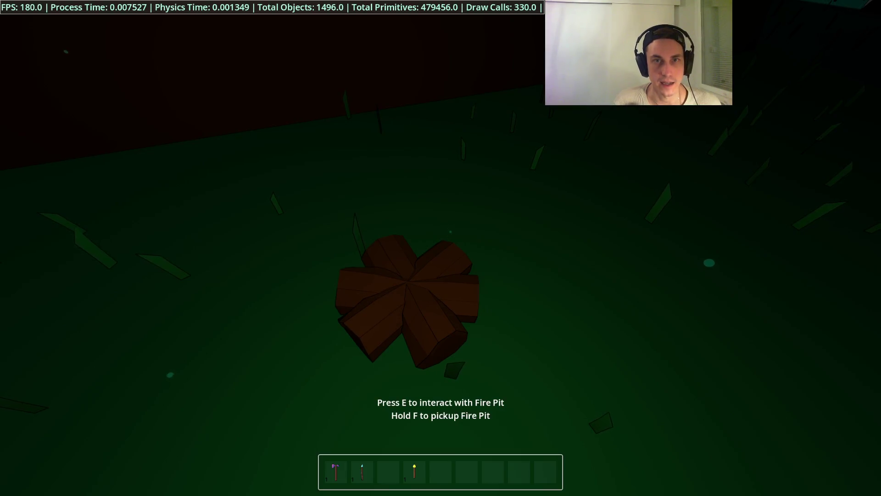
Test the fire pit in-game by lighting and extinguishing it twice with E
key(e)
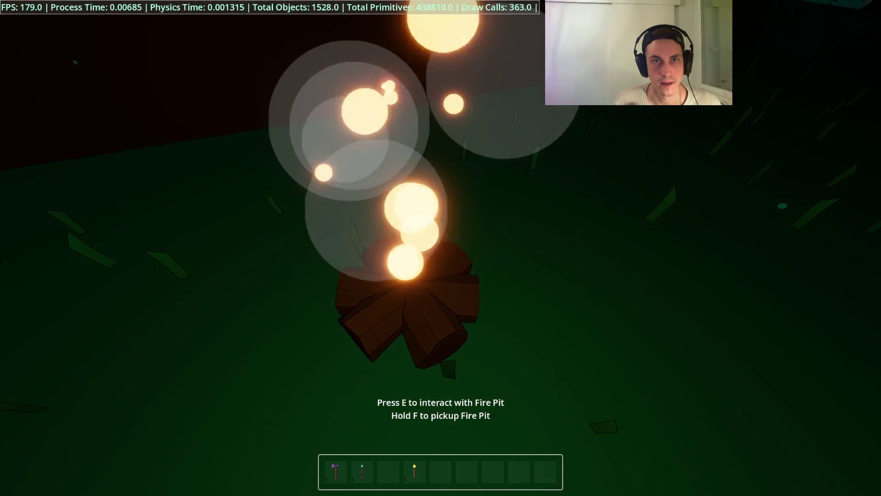
key(e)
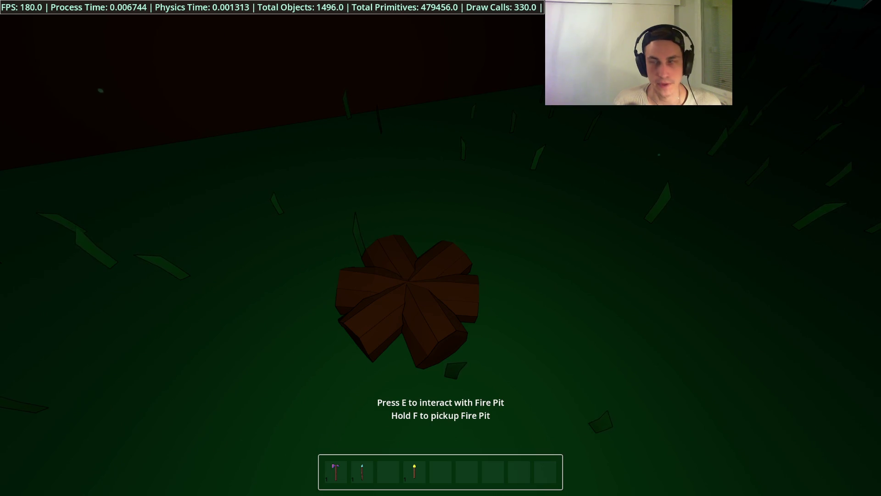
key(e)
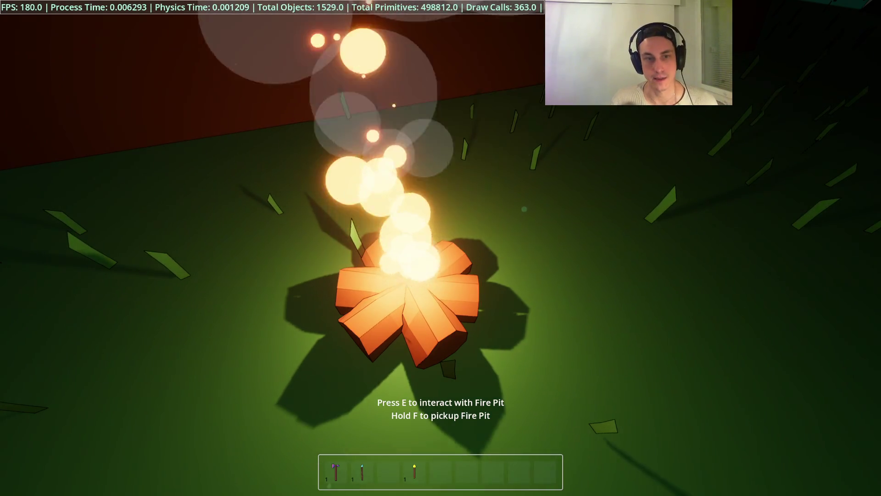
key(e)
Activate the coals.visible line in toggle() and select the fire pit's Light node
key(alt+Tab)
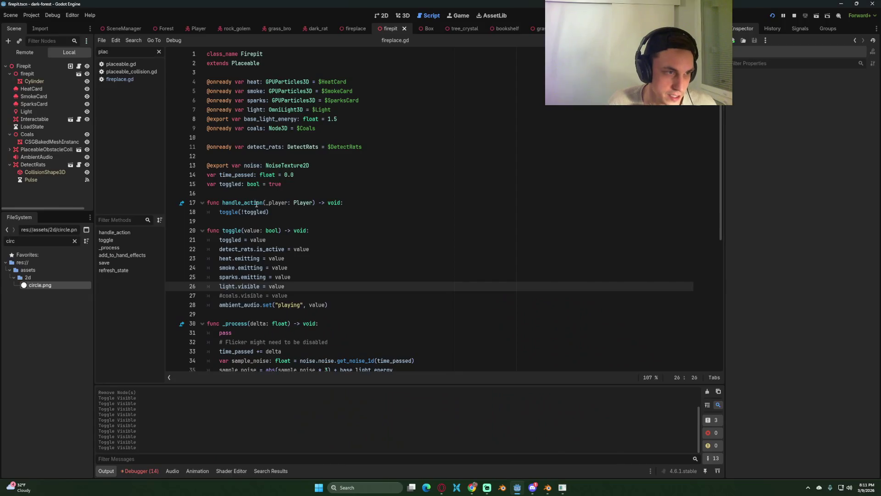
click(295, 297)
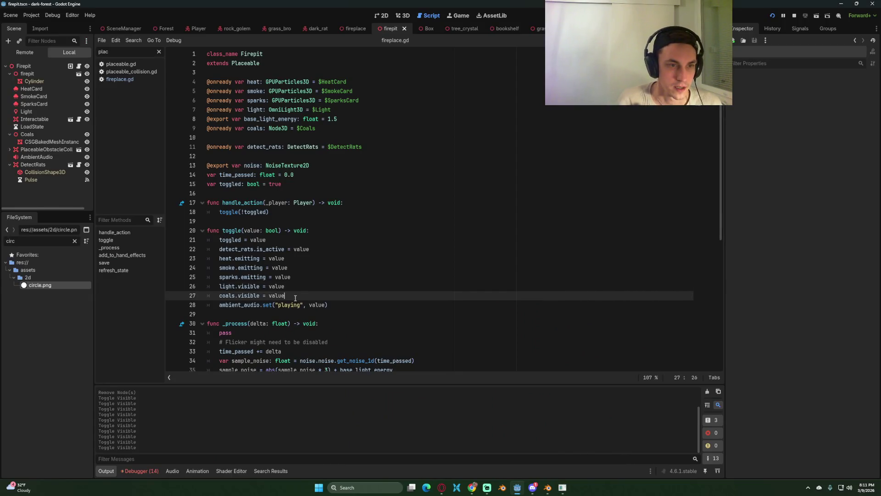
click(37, 112)
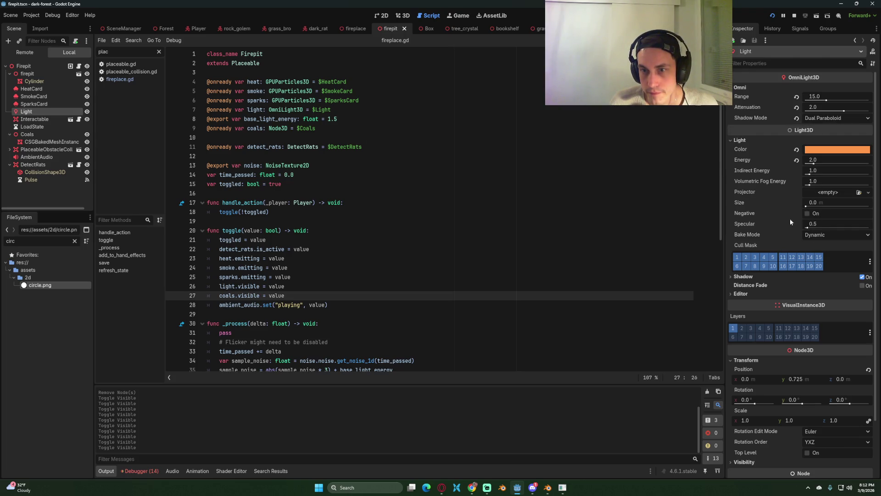
Turn off Shadow on the fire pit's Light and view the forest in-game
click(744, 277)
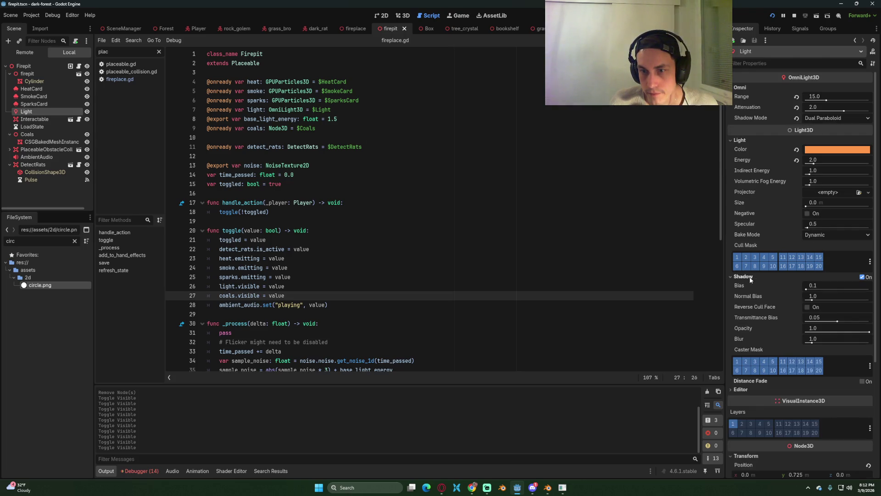
click(862, 277)
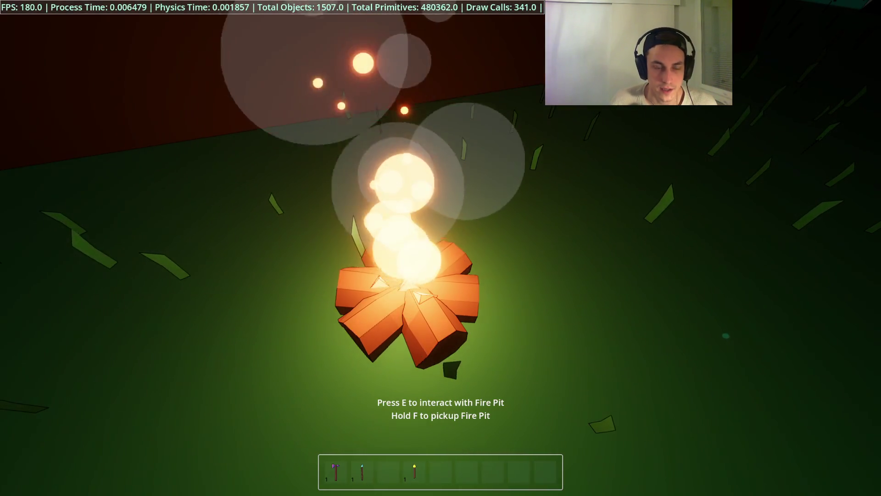
key(s)
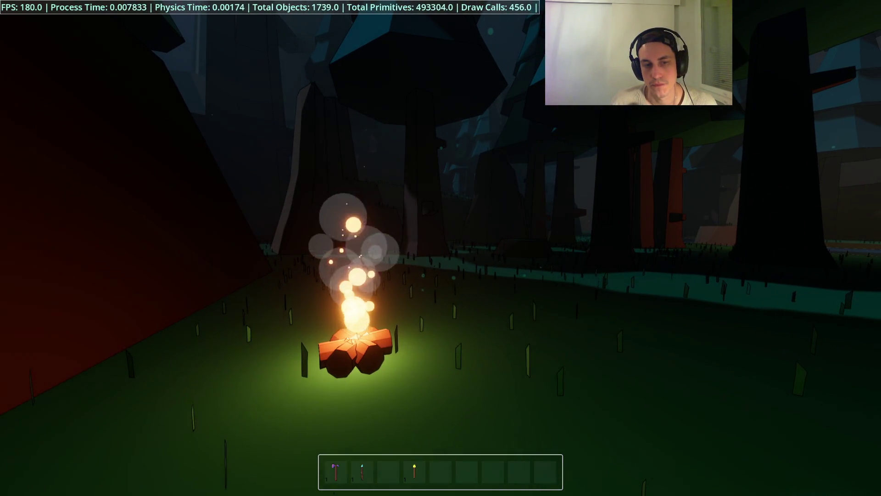
key(w)
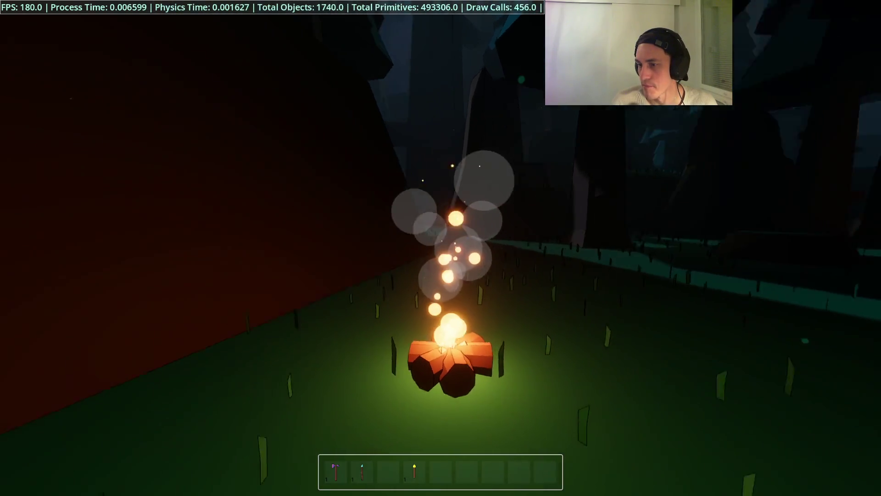
mouse_move(441, 247)
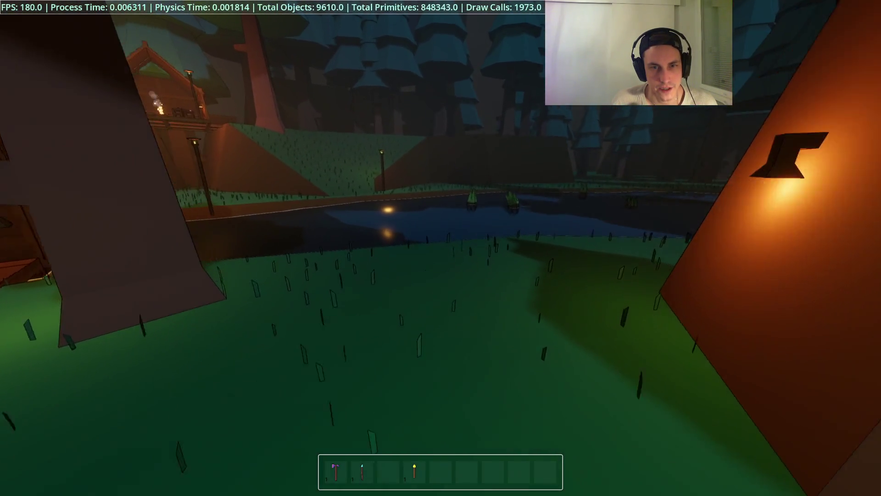
Walk to the hilltop hut, light its campfire with E, then stop the game
key(w)
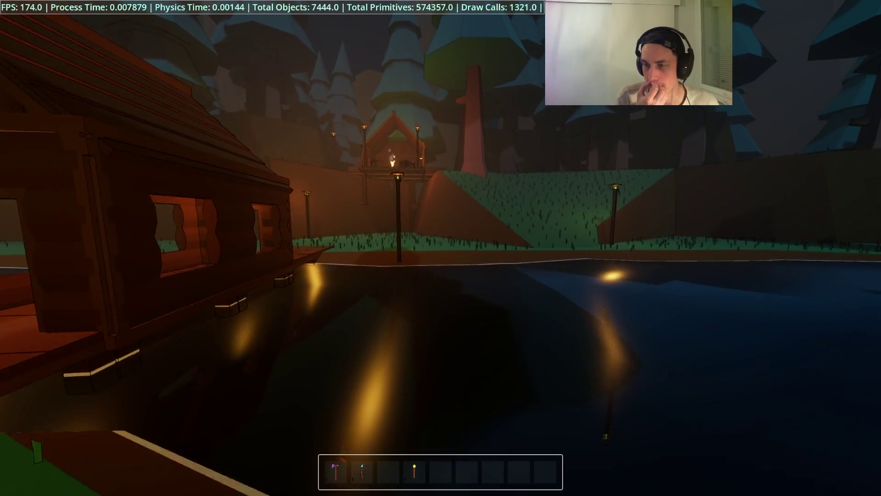
key(w)
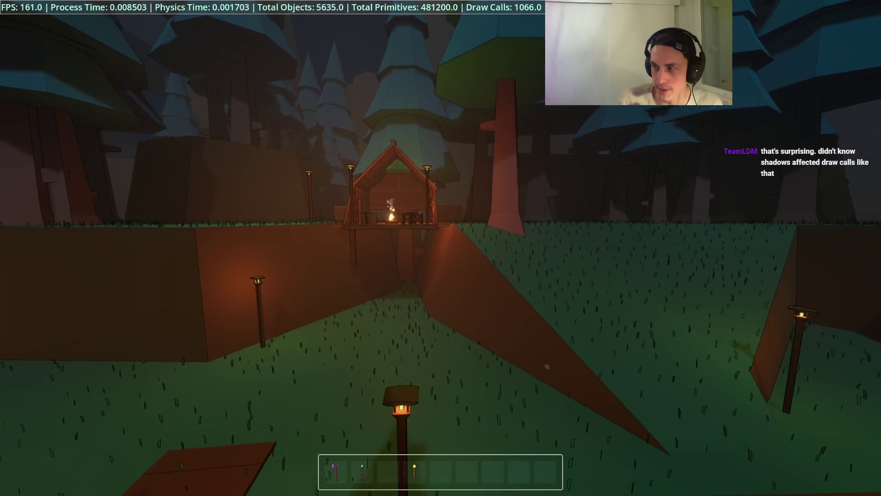
key(w)
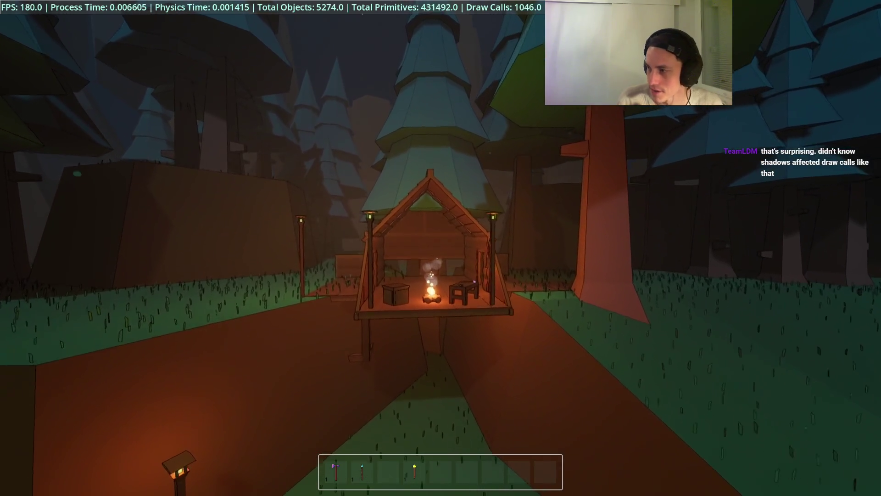
key(w)
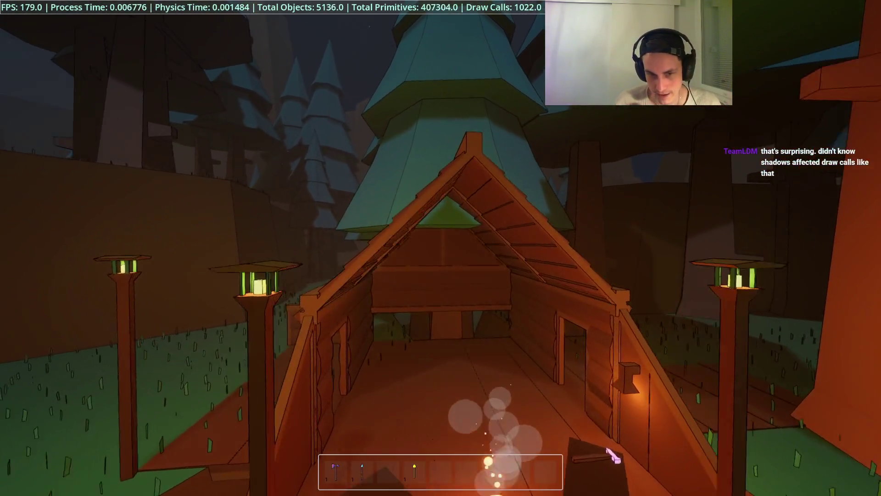
key(w)
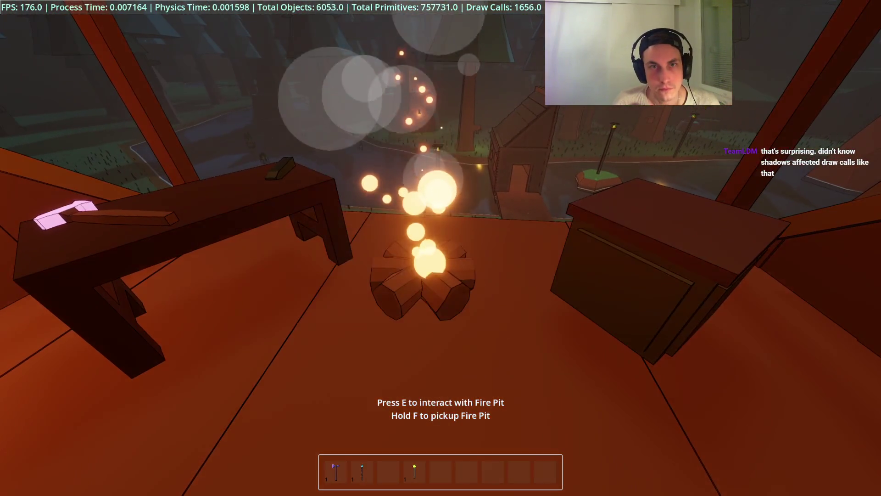
key(e)
key(s)
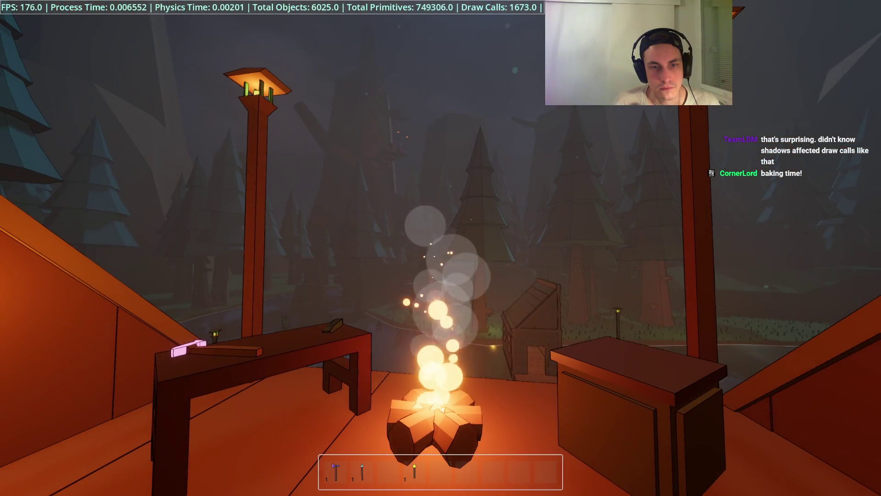
key(F8)
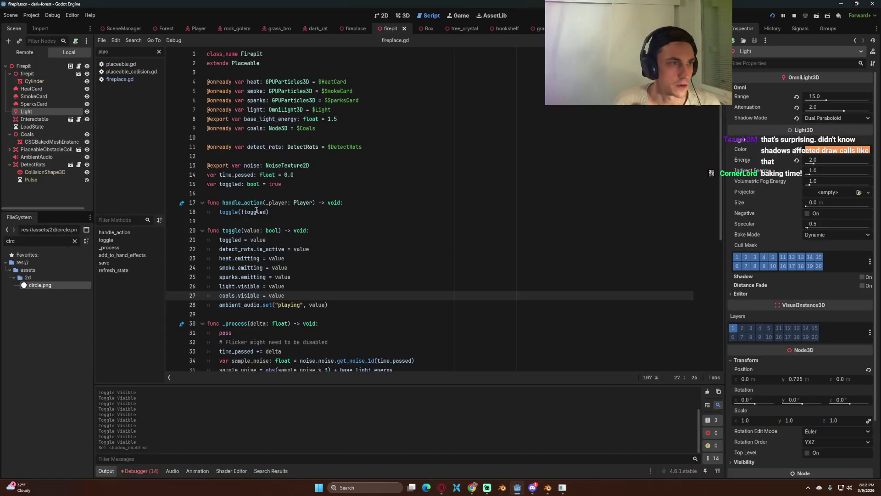
In the Forest scene, select the MoonLight node and expand its shadow settings
click(161, 28)
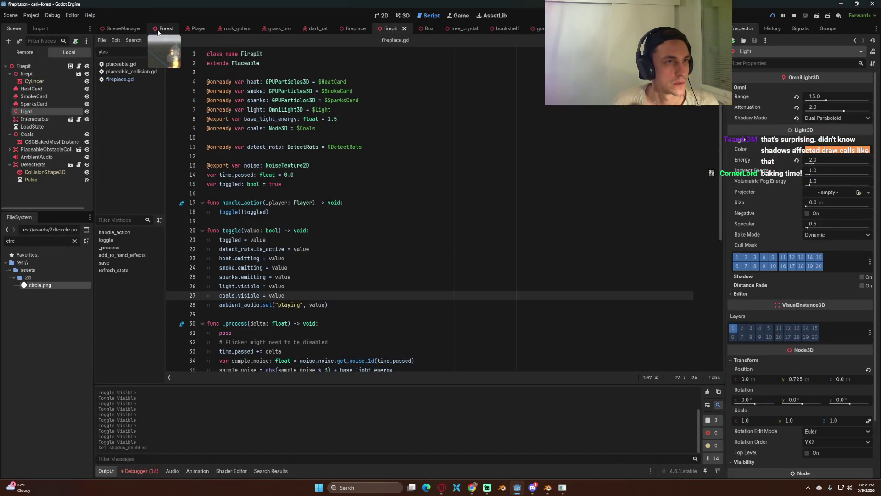
scroll(32, 95, up, 5)
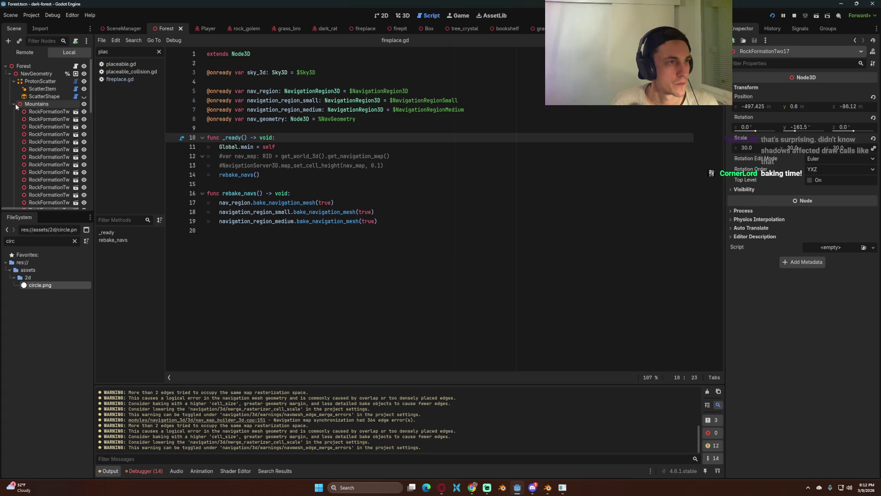
click(14, 103)
scroll(42, 106, down, 5)
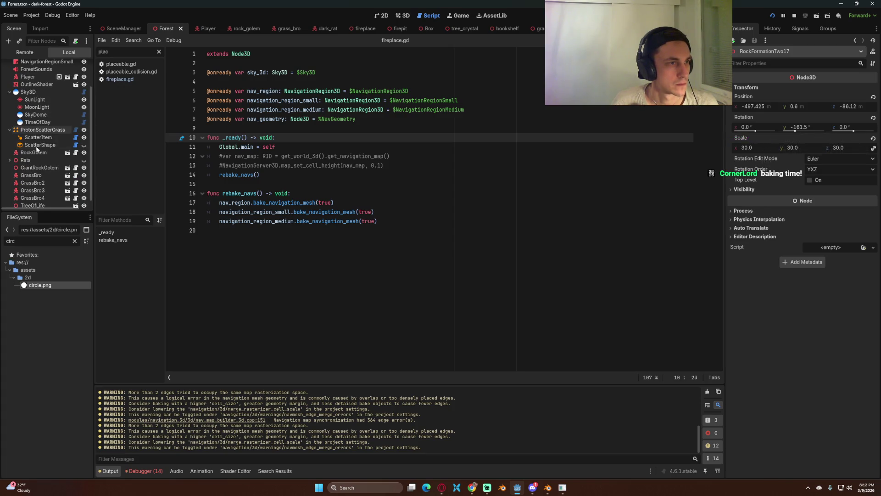
click(41, 107)
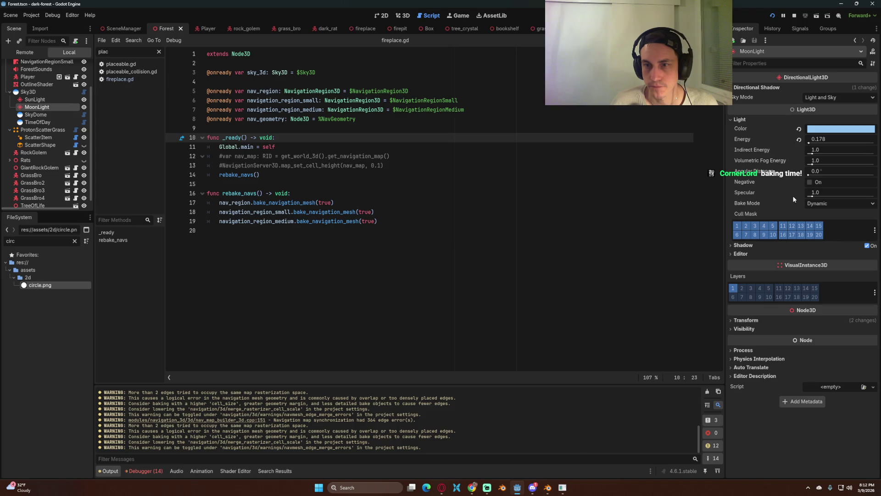
click(764, 244)
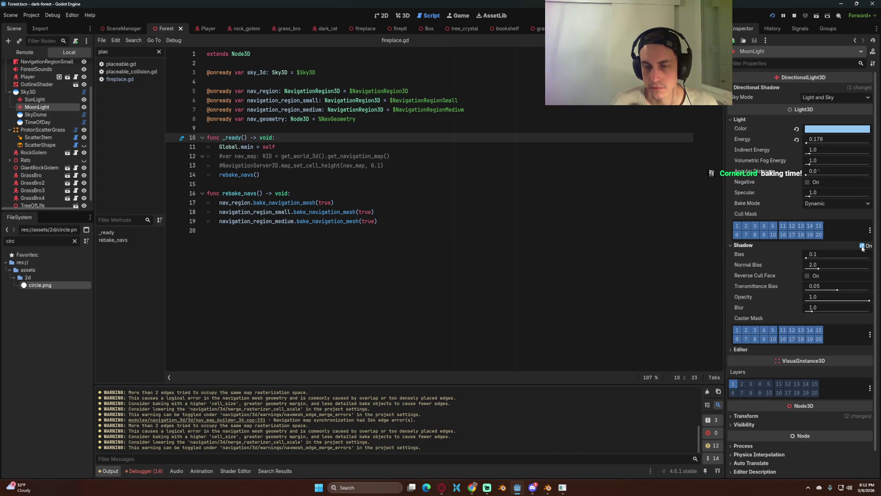
Compare MoonLight shadows off and on in the running game, leaving shadows enabled
key(F5)
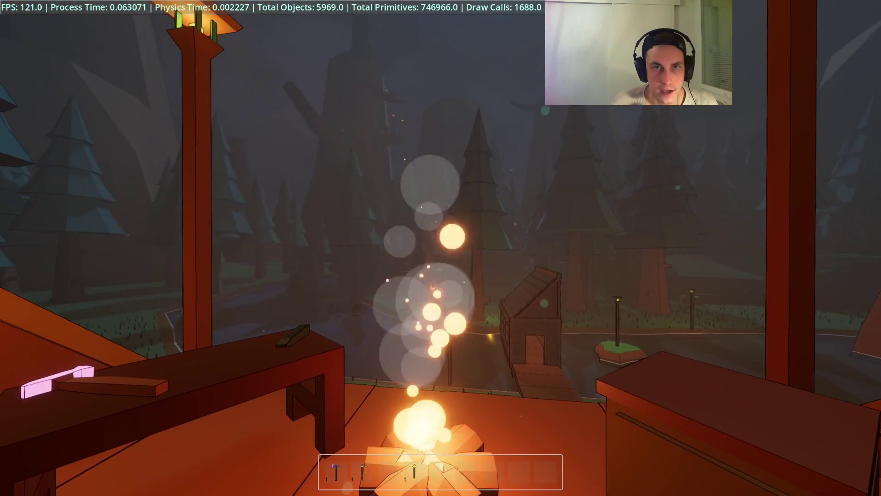
key(alt+Tab)
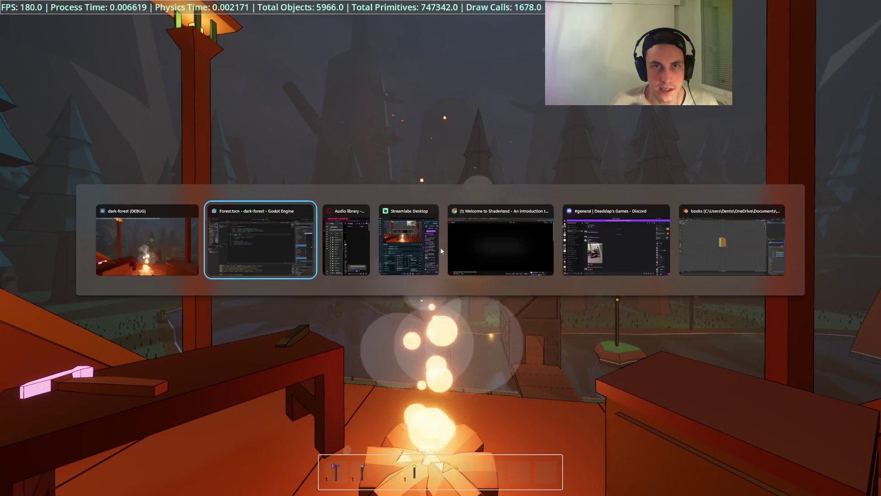
click(862, 245)
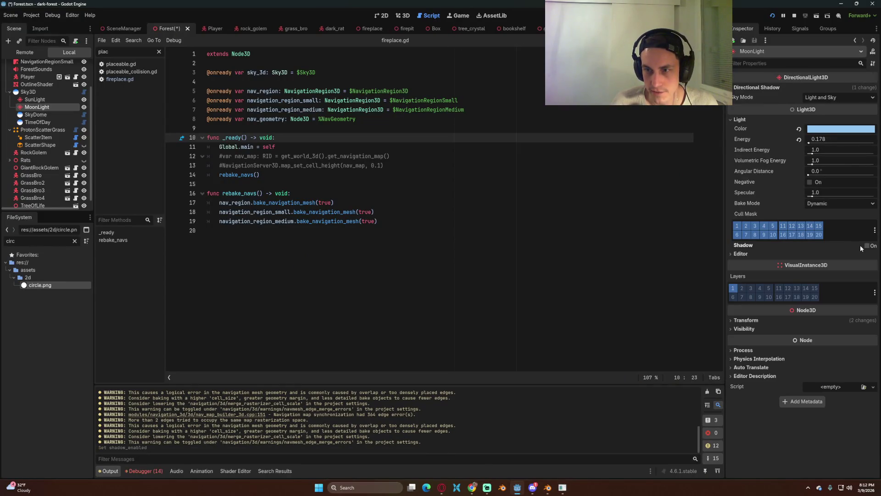
key(alt+Tab)
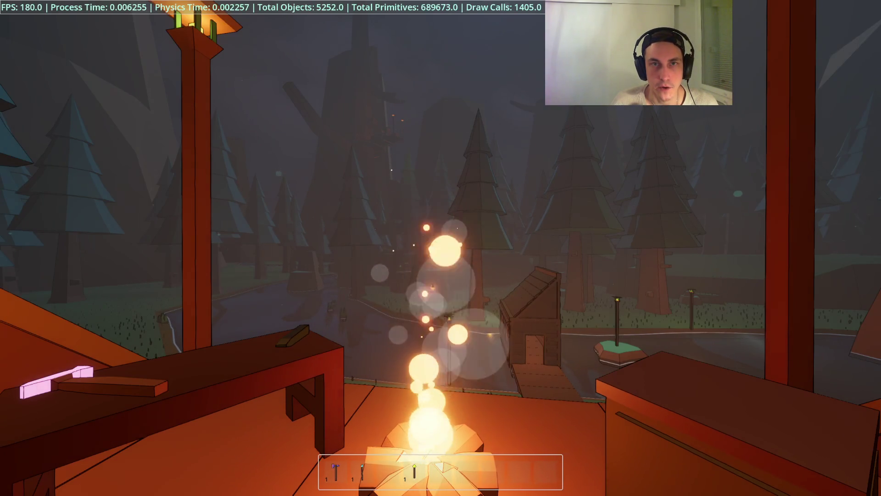
key(alt+Tab)
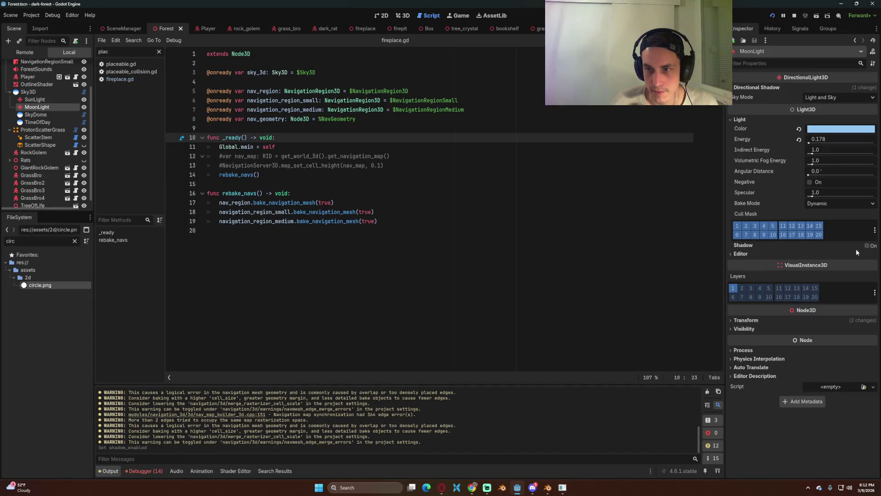
click(865, 246)
key(alt+Tab)
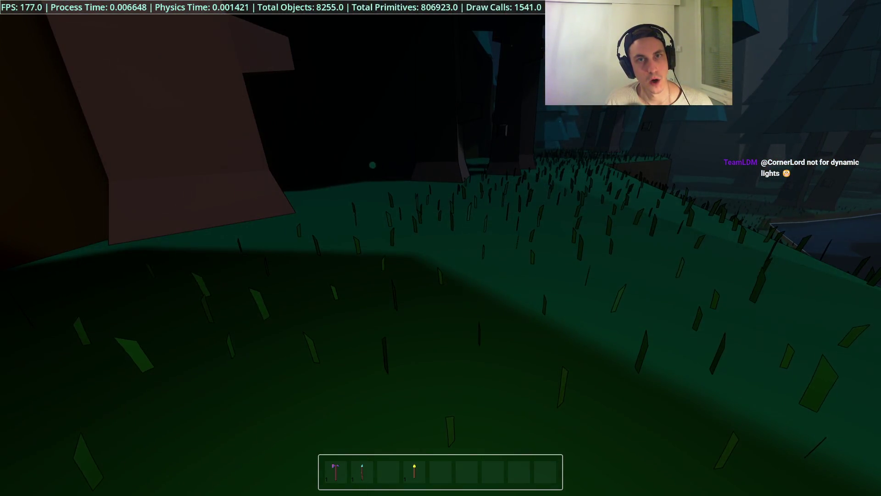
Equip the torch with key 4, swing it twice, then stop the game and save
key(4)
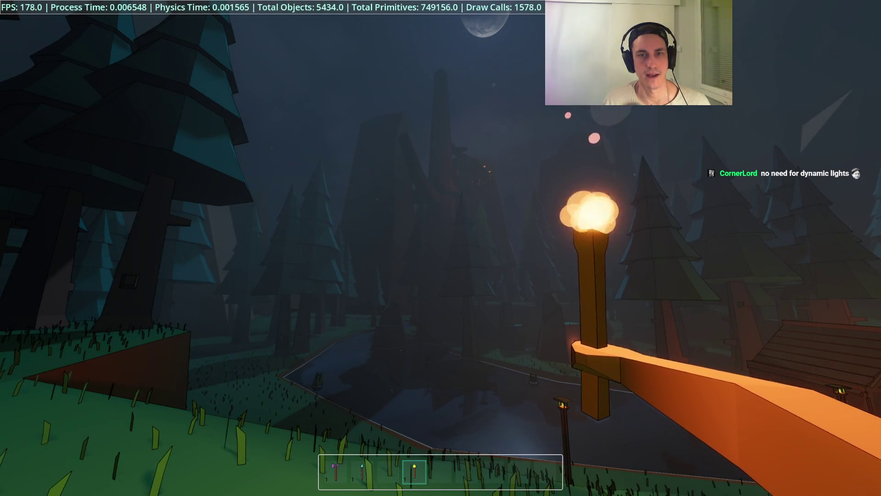
click(441, 248)
click(441, 248)
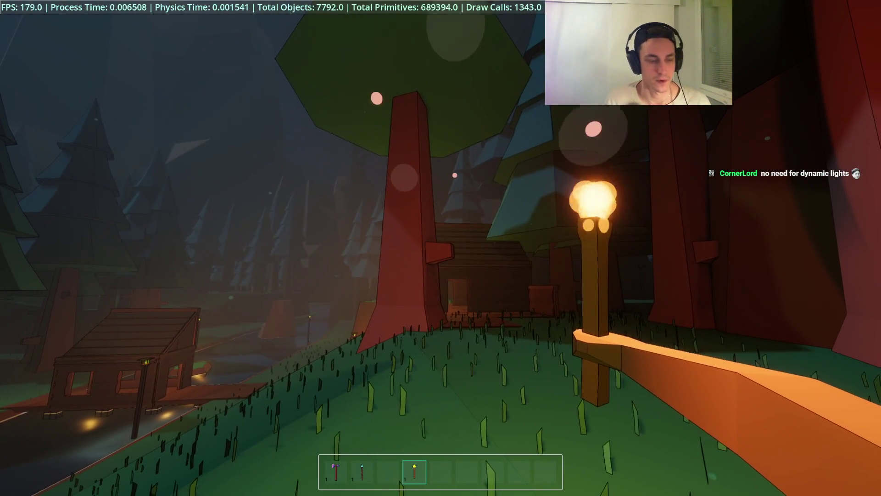
key(F8)
click(458, 237)
key(ctrl+s)
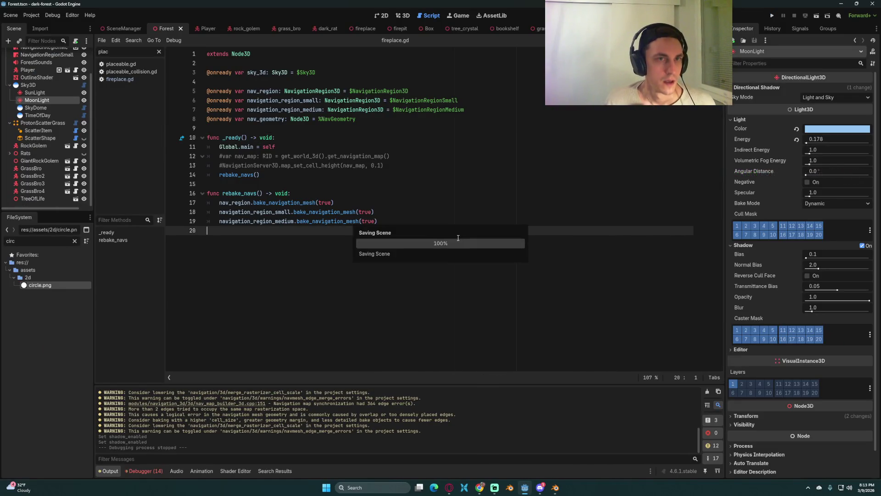
Save the scene again while moving the caret within the script
key(ctrl+s)
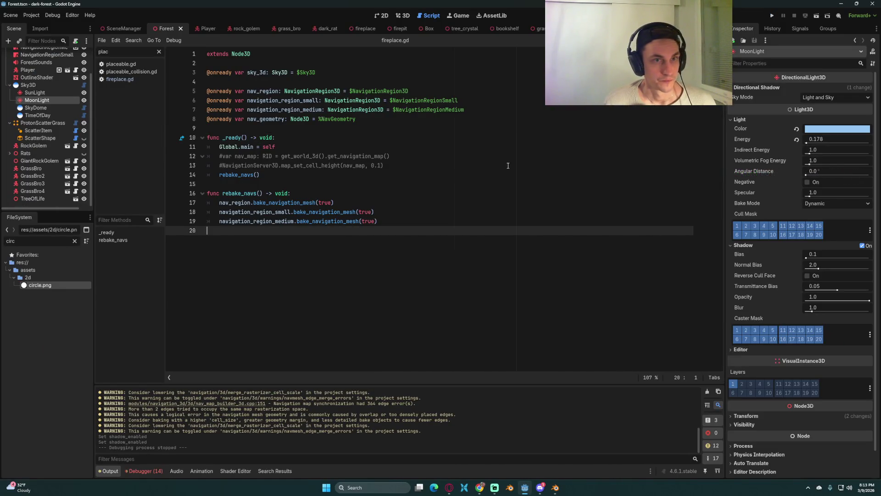
click(508, 166)
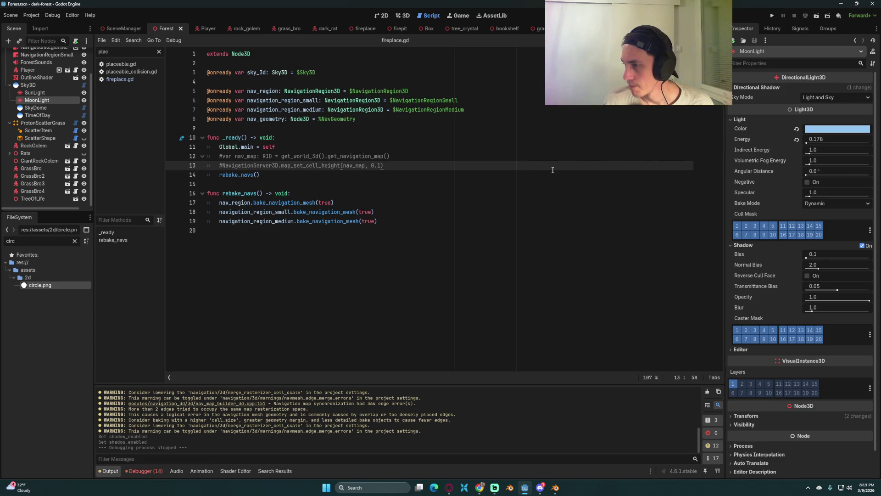
click(325, 72)
key(ctrl+s)
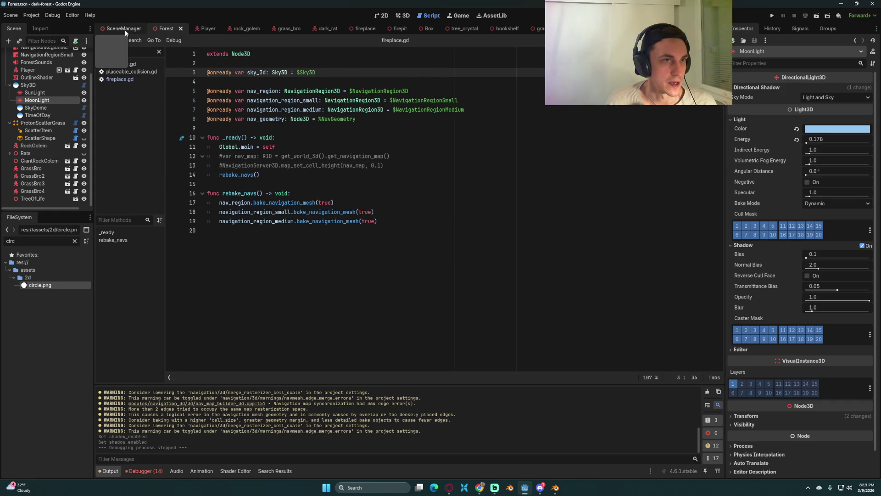
Open the Player scene and filter the FileSystem dock for 'torch'
click(124, 30)
click(208, 29)
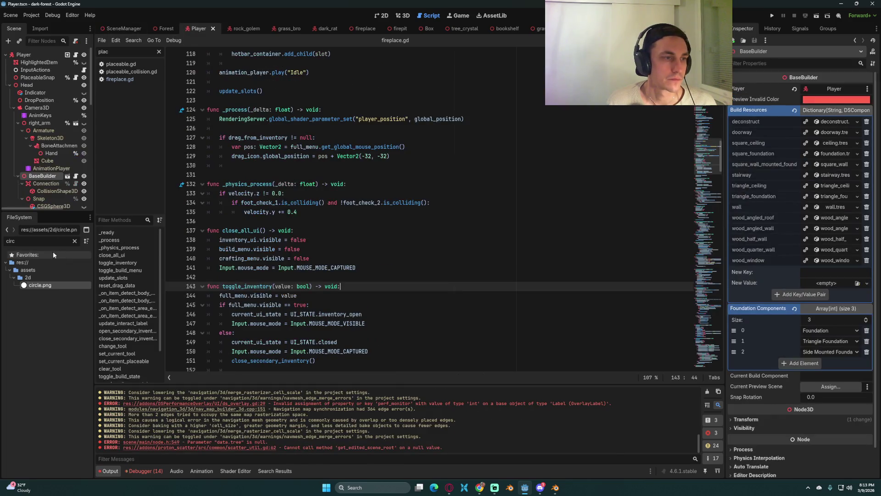
click(75, 241)
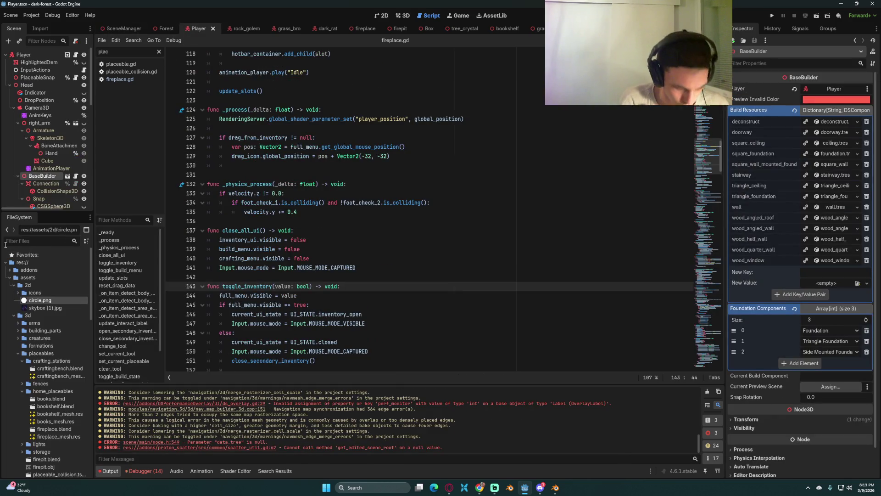
text(torch)
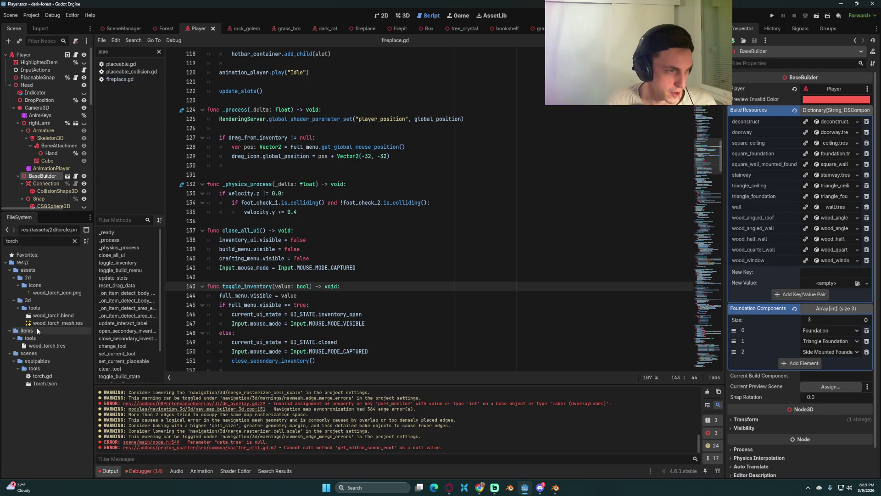
Open Torch.tscn and inspect its Heat, Light, wood_torch, Sparks and Smoke nodes, ending on Heat
double_click(44, 384)
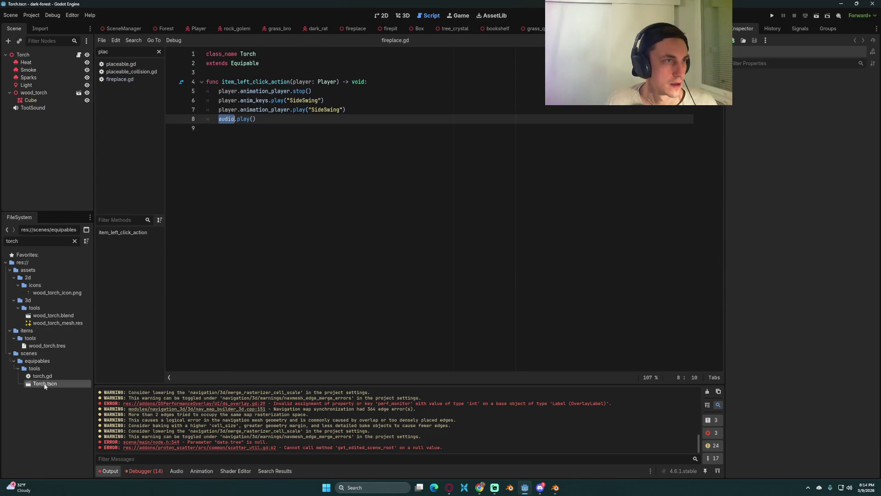
click(44, 61)
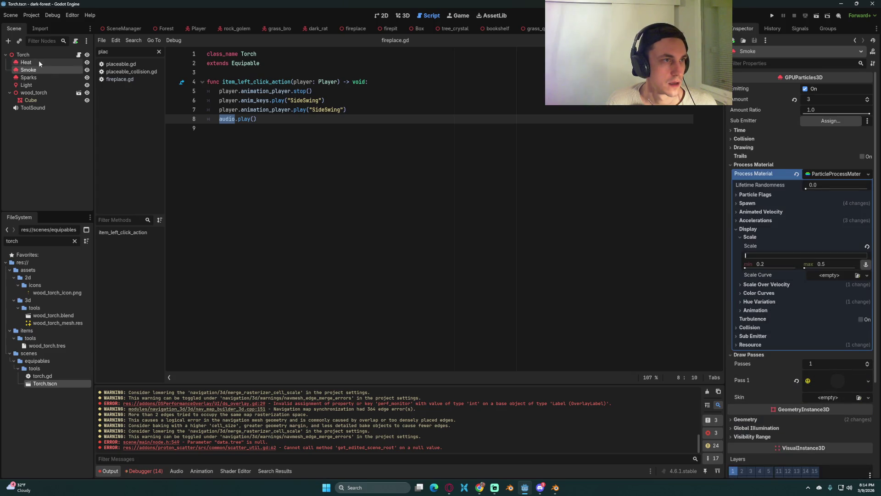
click(37, 54)
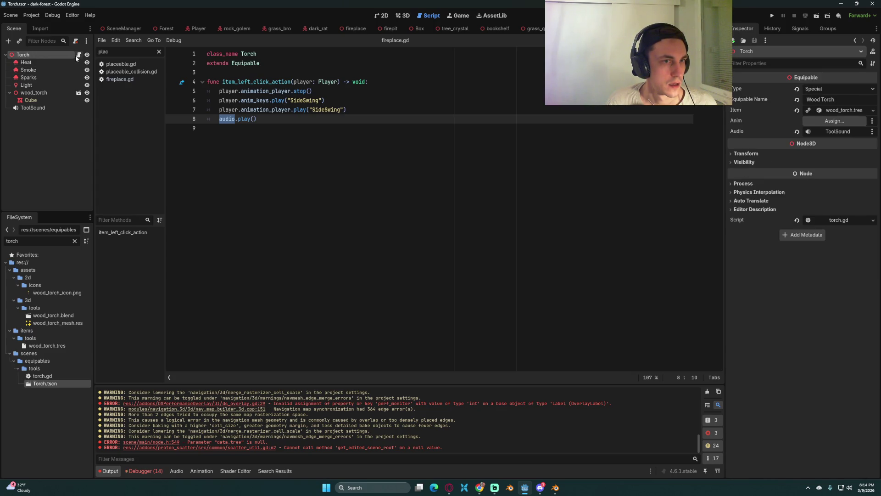
click(26, 85)
click(35, 94)
click(26, 85)
click(34, 63)
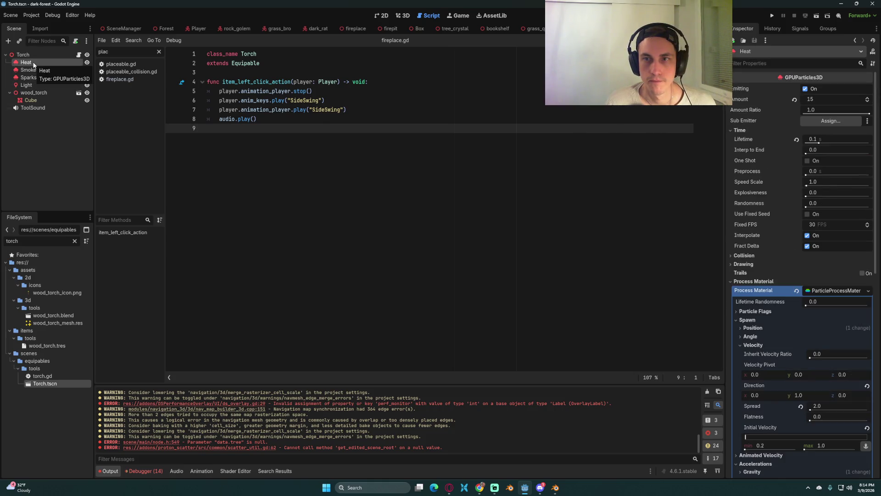
scroll(831, 329, down, 10)
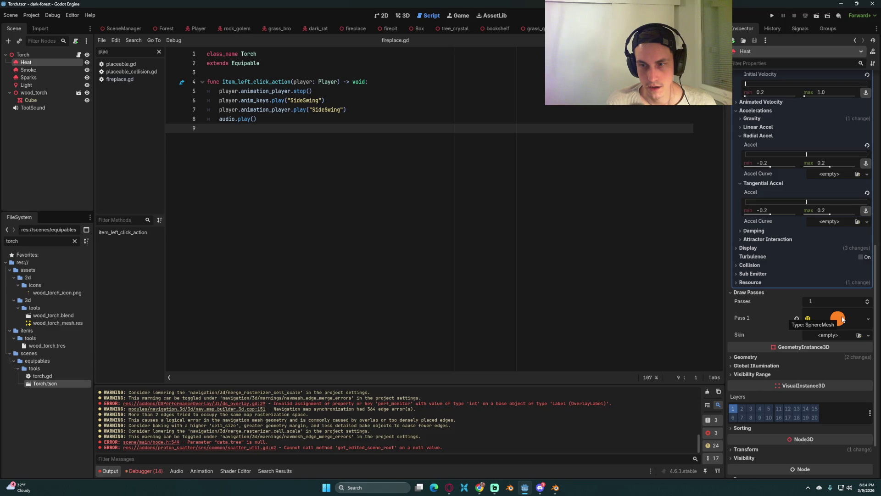
click(42, 77)
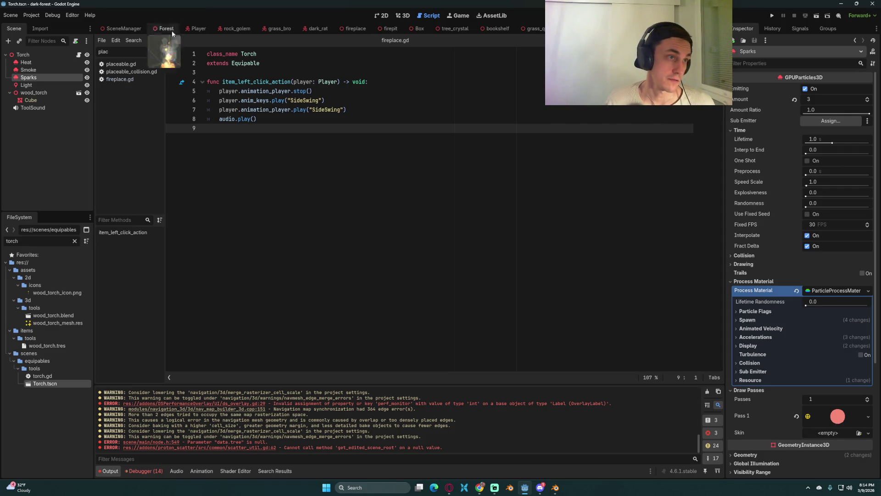
click(31, 70)
click(45, 62)
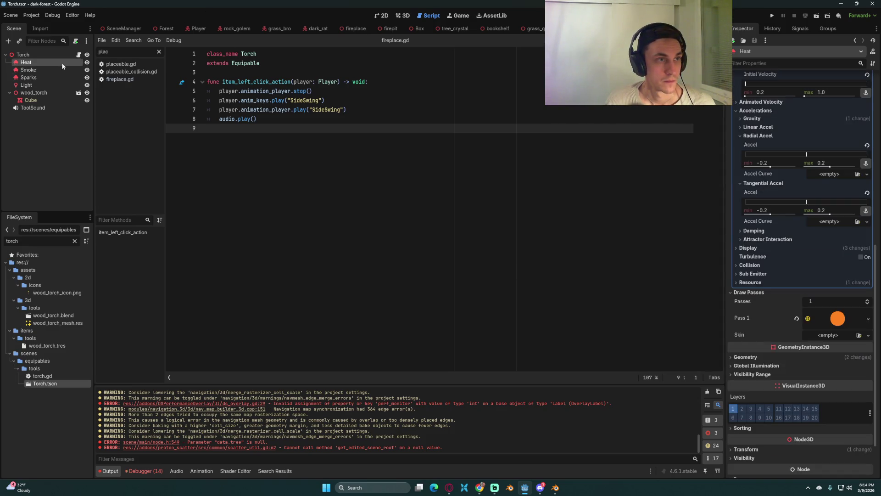
Review torch.gd's item_left_click_action and clear the script list filter
click(455, 120)
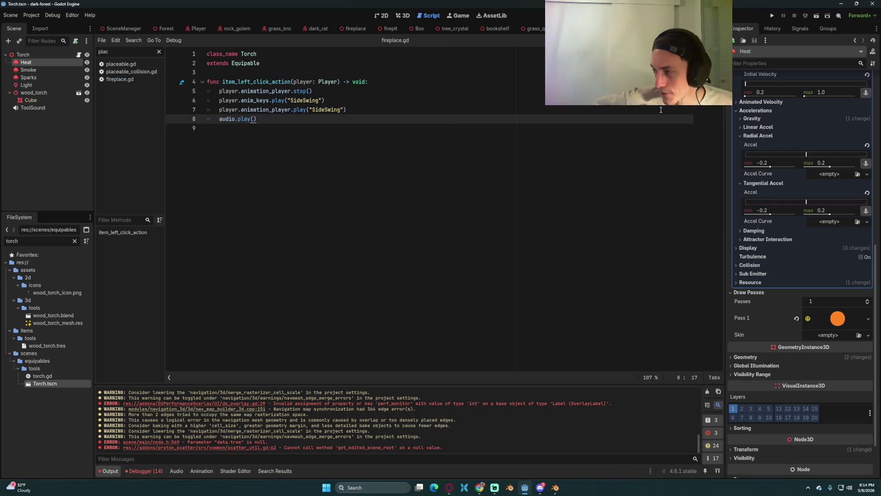
click(455, 134)
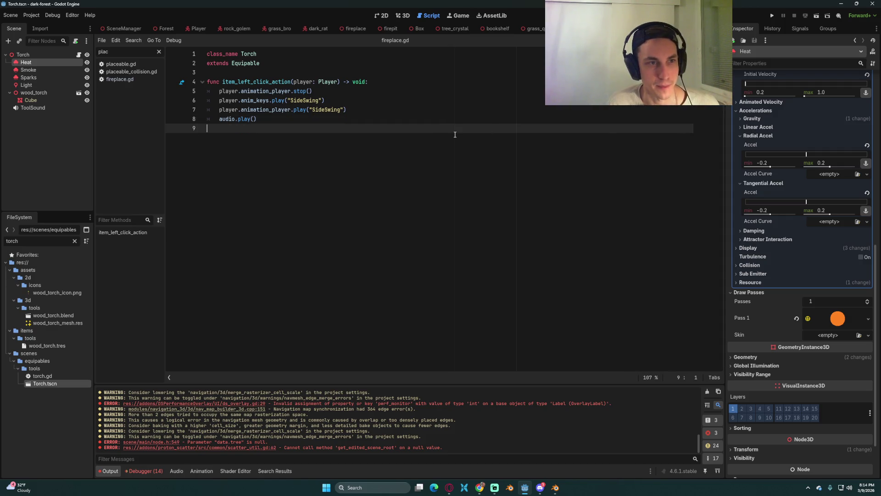
click(521, 109)
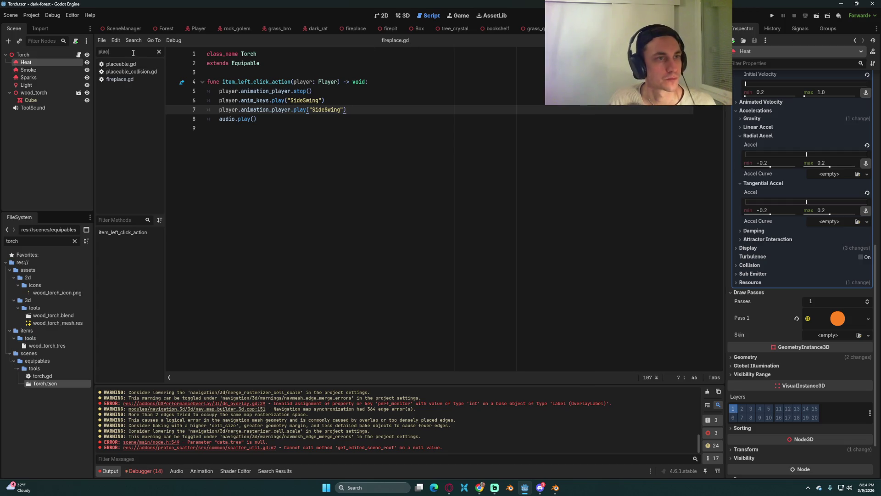
key(BackSpace)
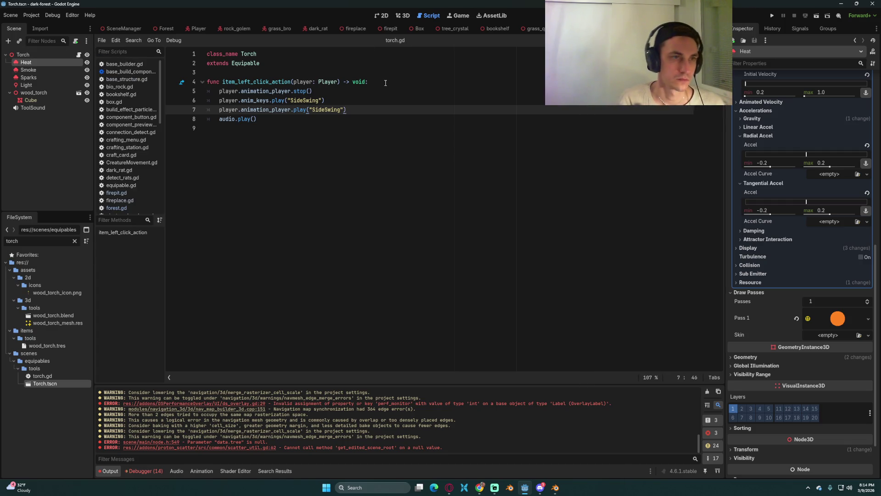
click(635, 144)
Filter files for 'light_p', open light_post.tscn, inspect its OmniLight3D, save, and return to Torch
click(35, 253)
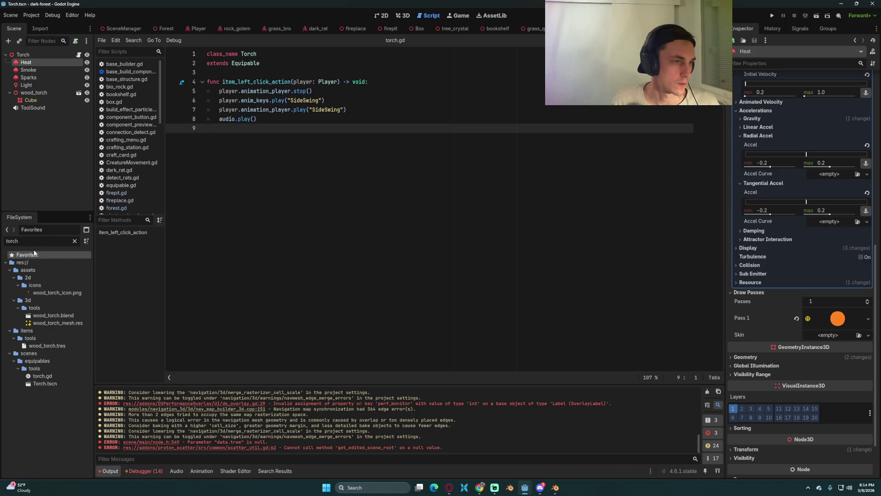
text(light_po)
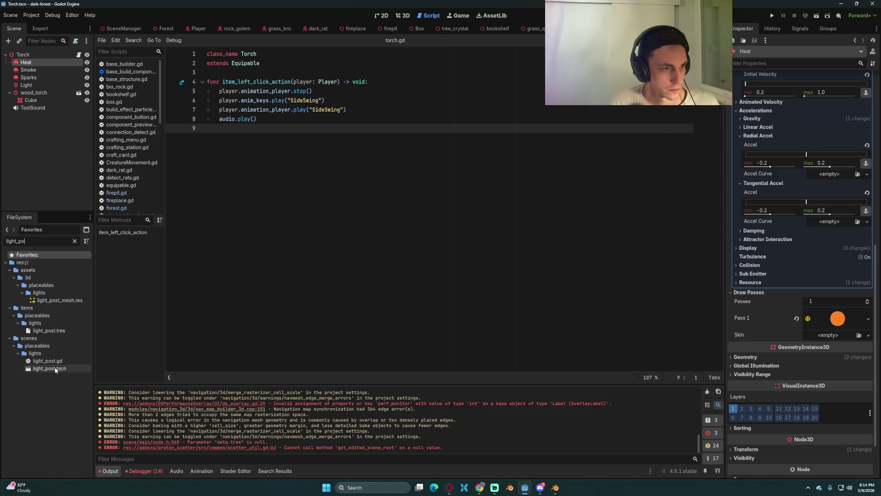
double_click(52, 368)
click(36, 93)
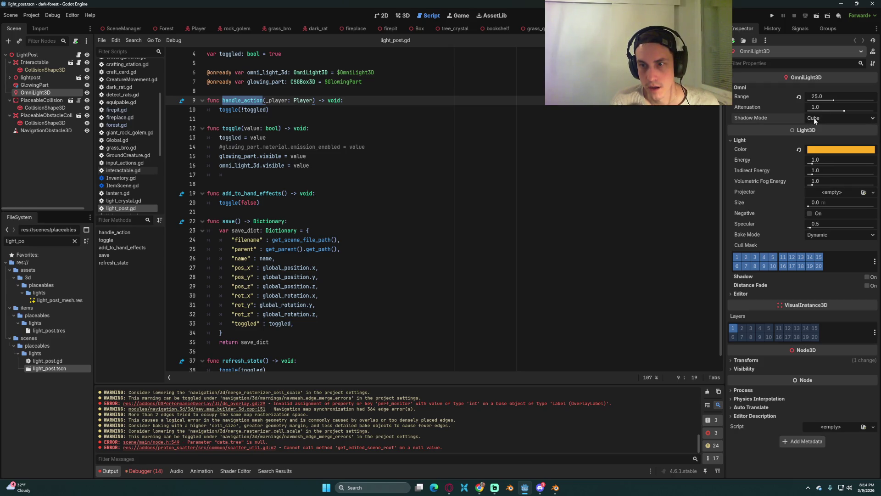
click(463, 189)
key(ctrl+s)
key(ctrl+shift+w)
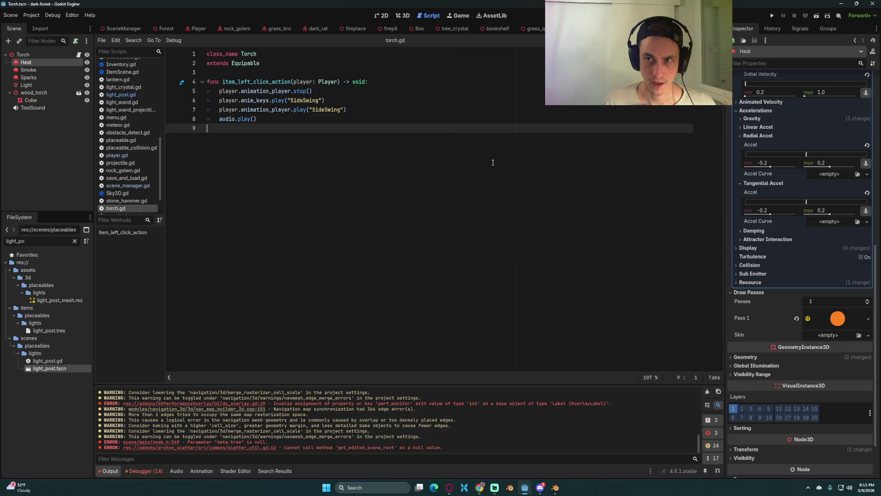
Review the Torch Light's Shadow Mode setting, then launch the project to test the torch
scroll(814, 163, up, 8)
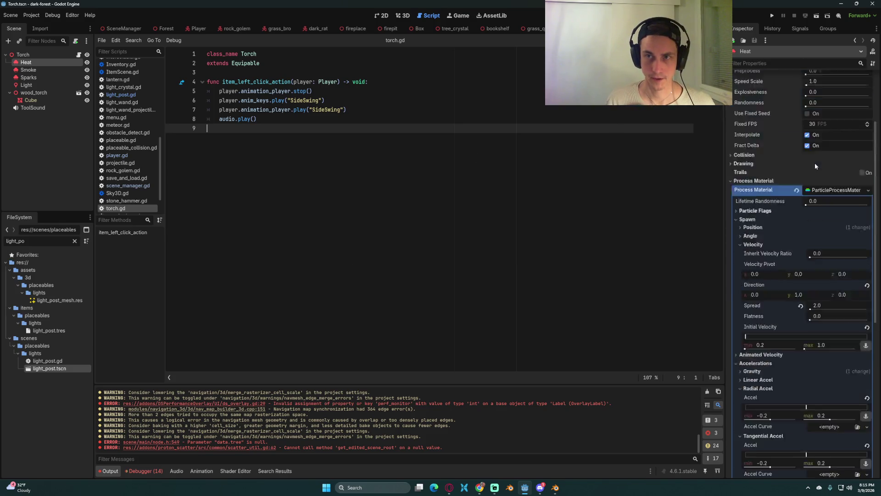
click(37, 85)
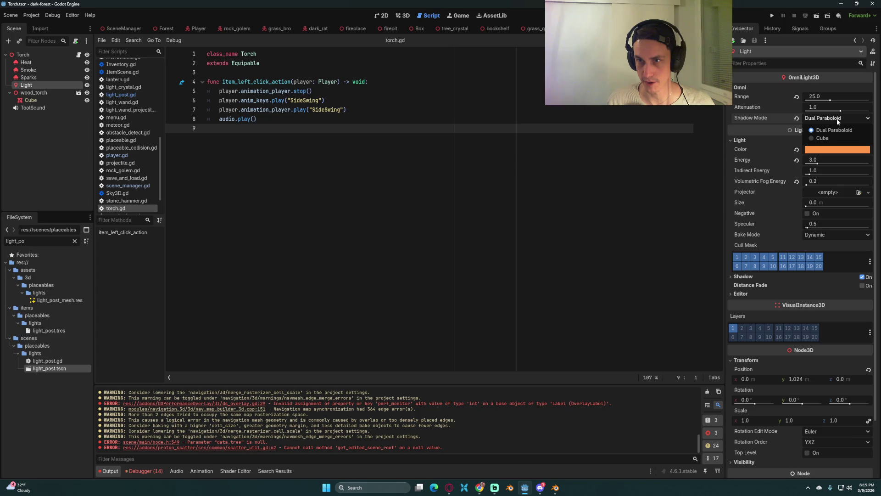
mouse_move(759, 119)
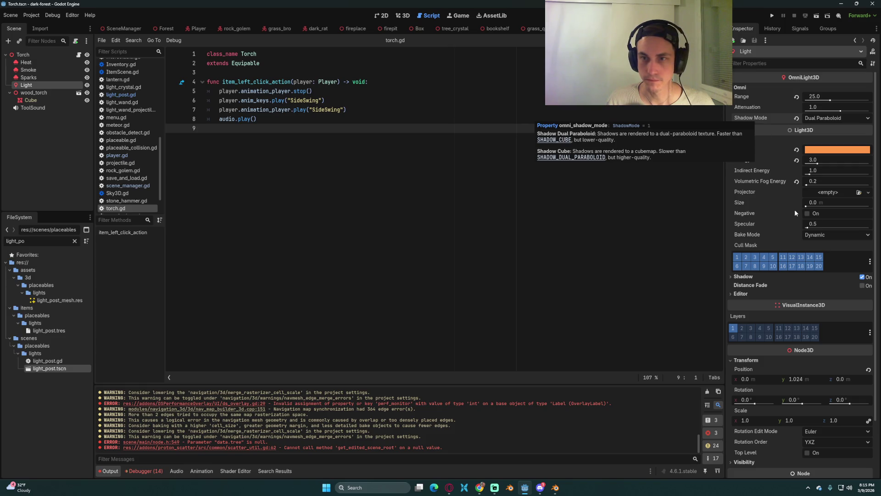
click(561, 117)
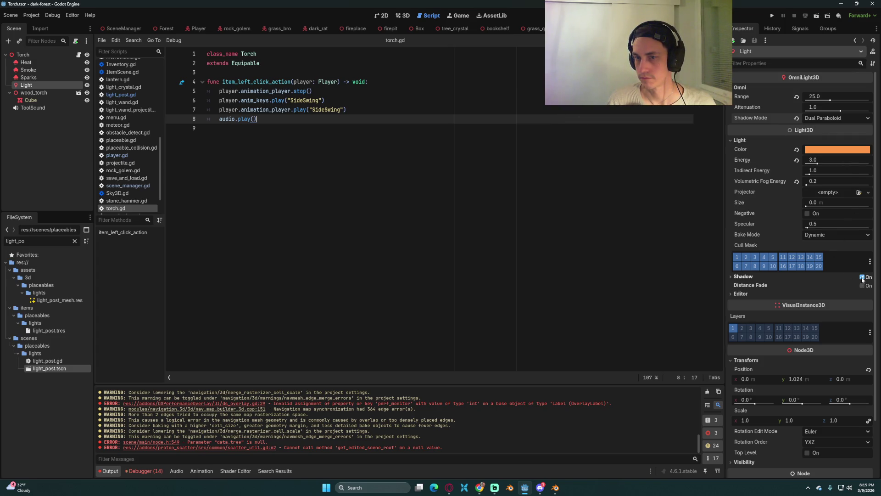
click(321, 73)
click(773, 16)
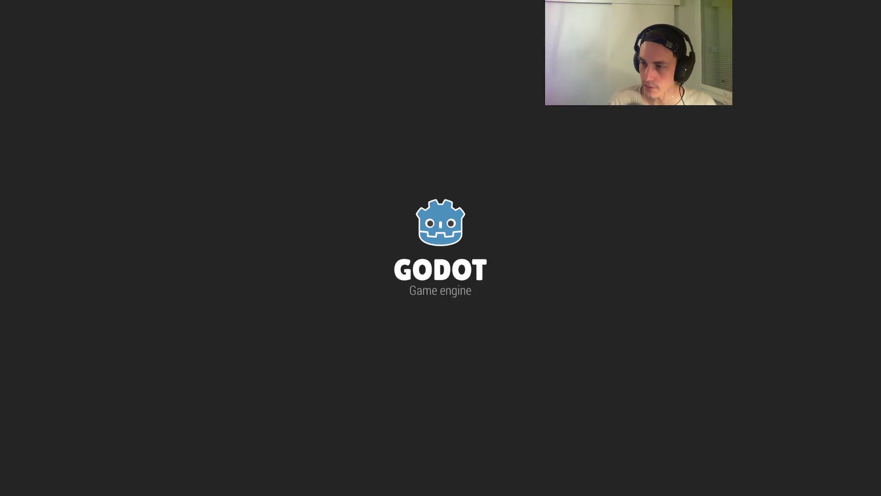
Dismiss the pause menu, toggle the torch with key 4 while walking, then stop the game
key(Escape)
key(Escape)
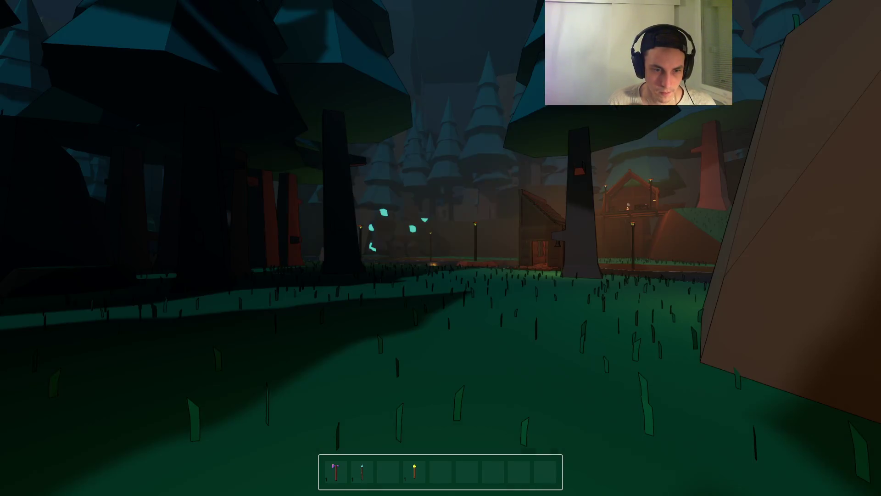
key(4)
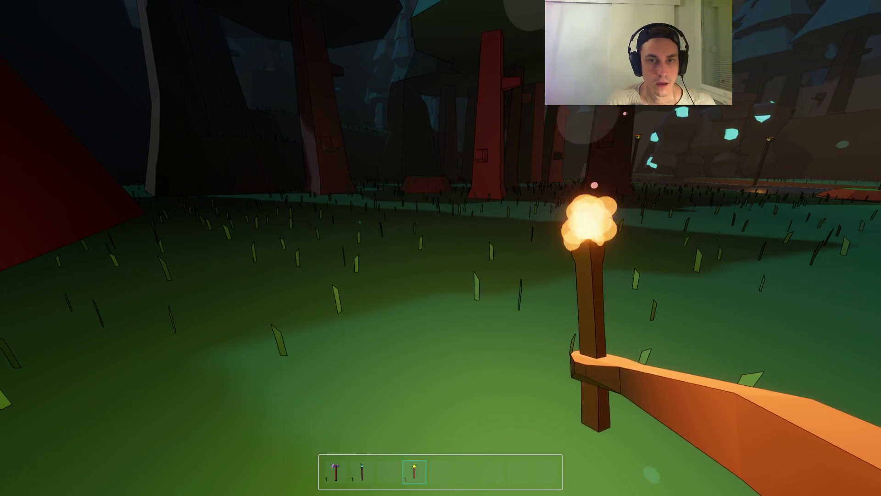
key(F3)
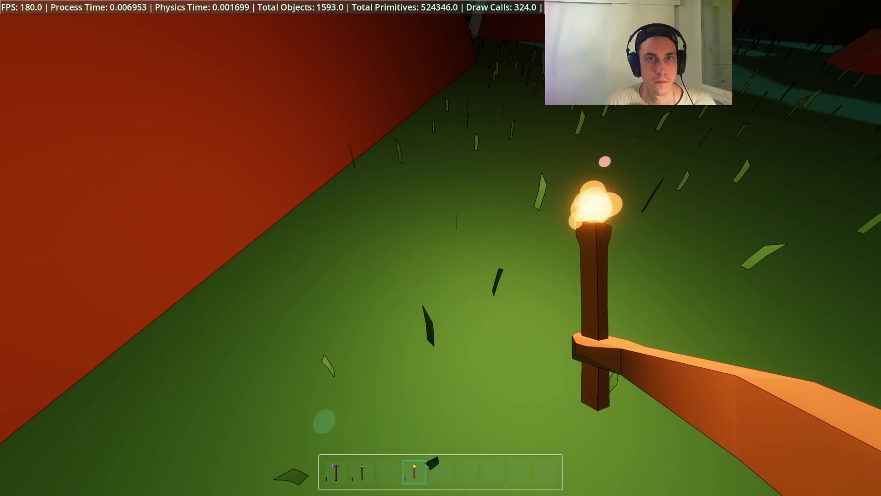
key(4)
key(4)
key(4)
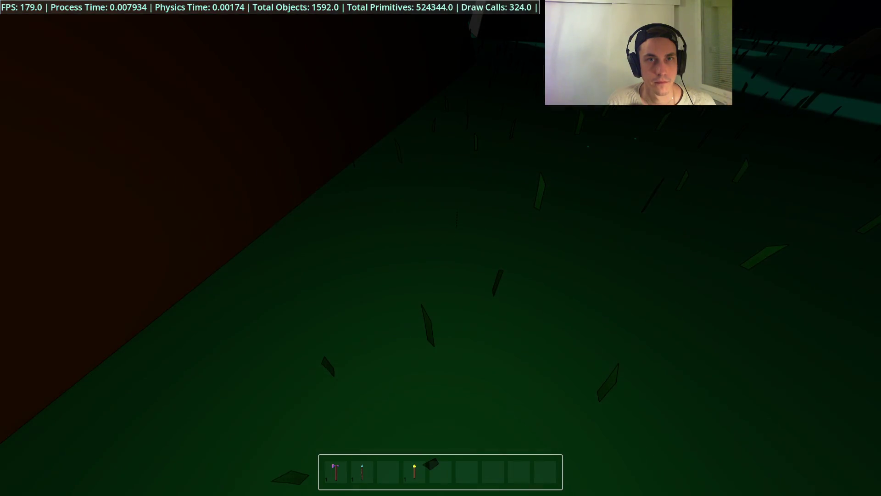
key(4)
key(4)
key(4)
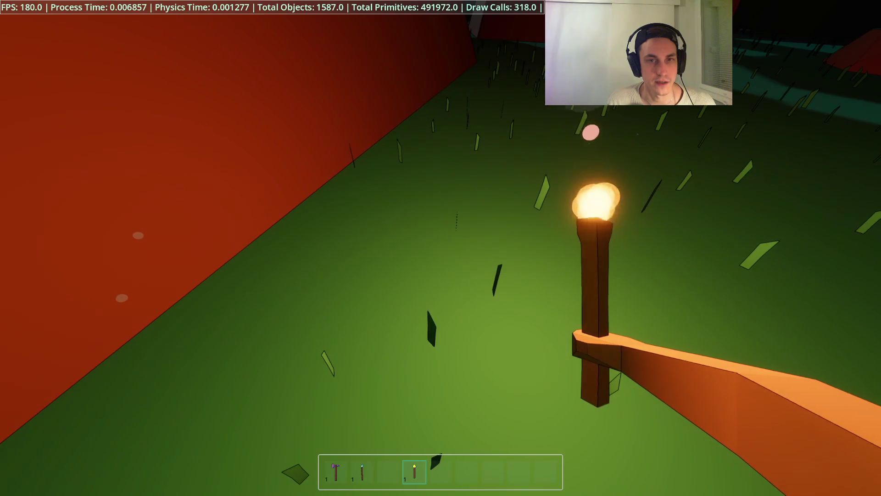
key(4)
key(4)
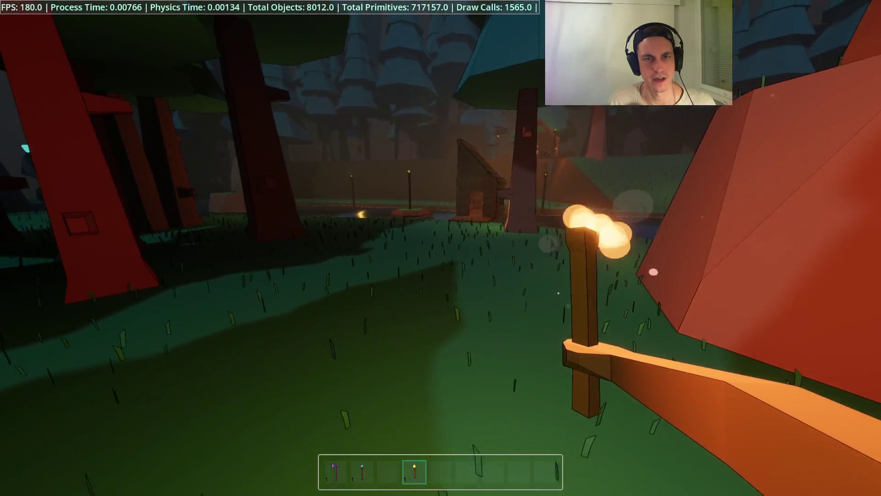
key(F8)
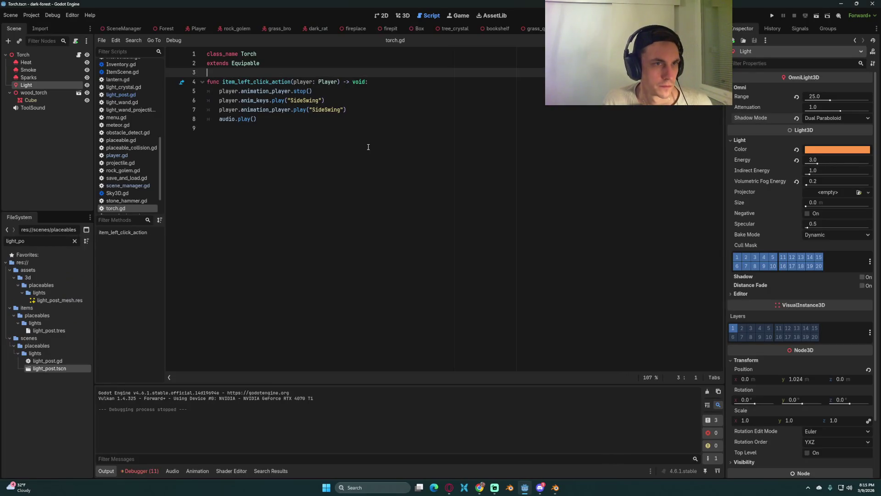
Select the Heat particles node and orbit the 3D view around the torch flame
click(367, 147)
click(51, 65)
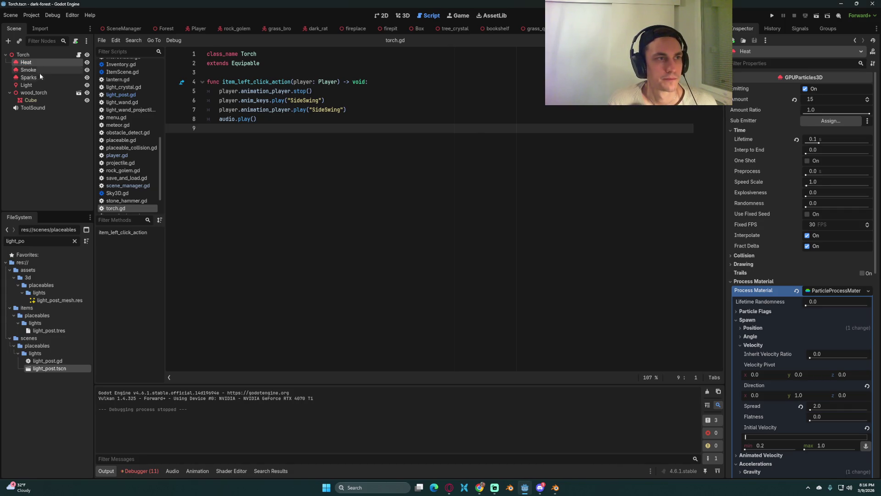
click(406, 15)
scroll(458, 223, up, 3)
scroll(465, 235, up, 8)
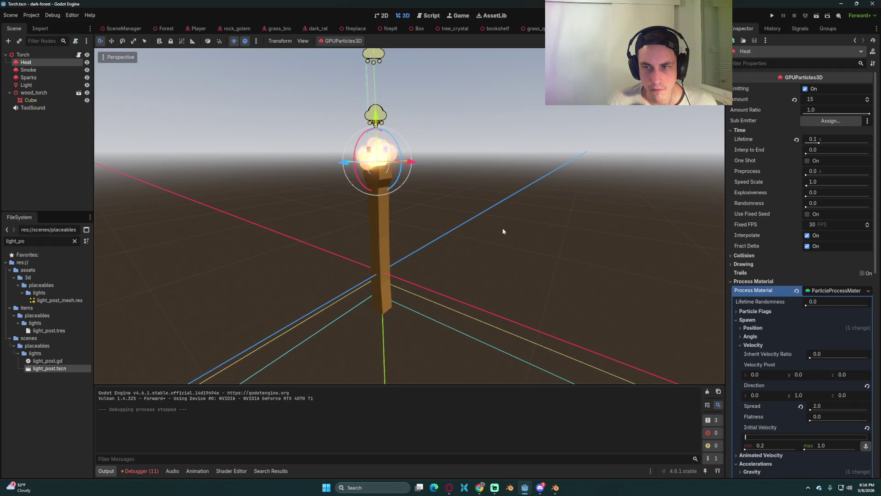
drag(467, 202, 543, 247)
Quick Load fire_mesh.tres into Heat's Draw Pass 1 mesh and save Torch.tscn
click(768, 281)
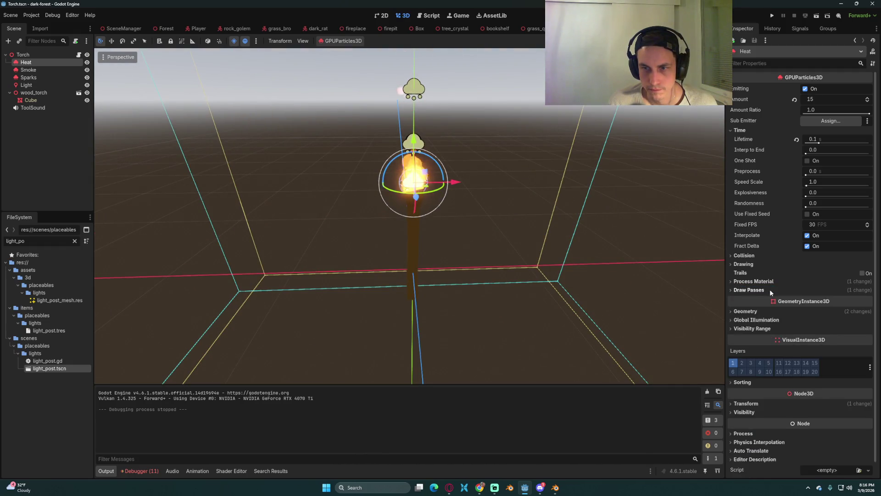
click(867, 316)
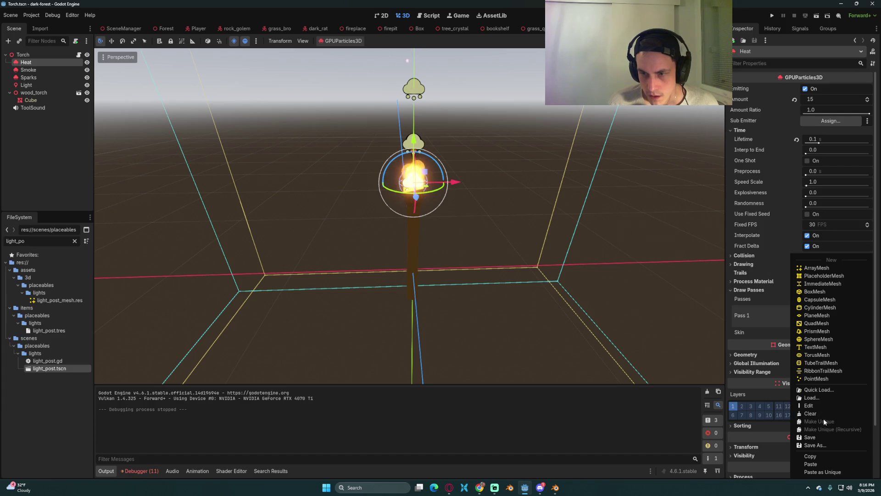
click(819, 390)
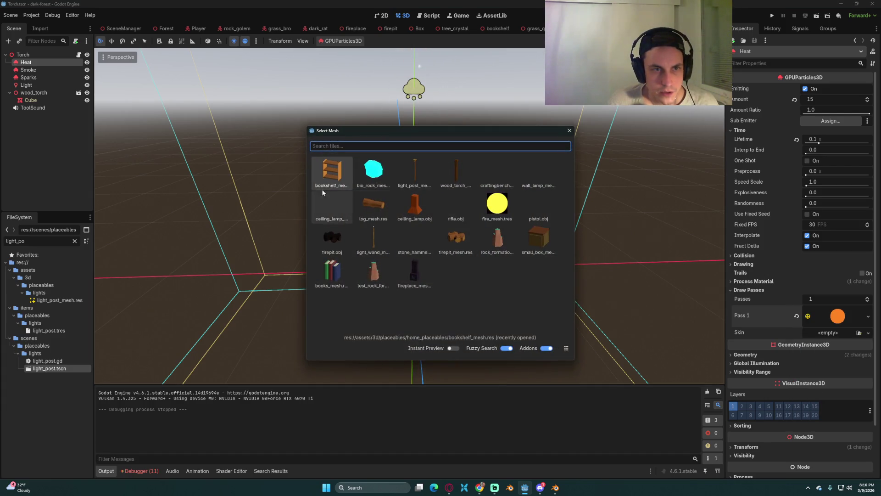
double_click(495, 204)
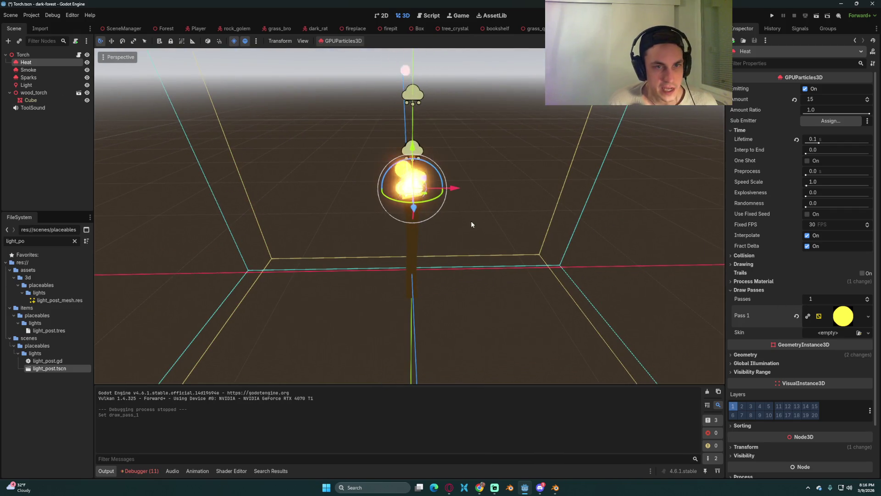
mouse_move(491, 208)
mouse_down()
mouse_move(476, 220)
mouse_move(411, 189)
mouse_move(704, 260)
mouse_up()
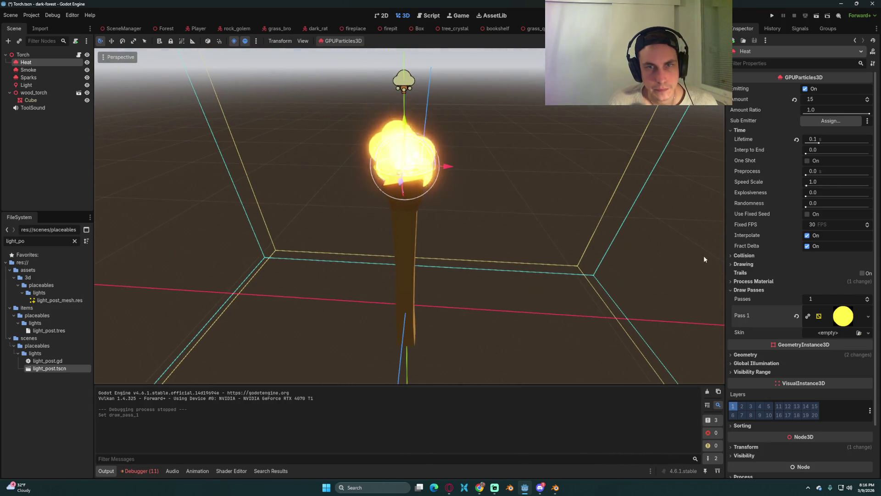
key(ctrl+s)
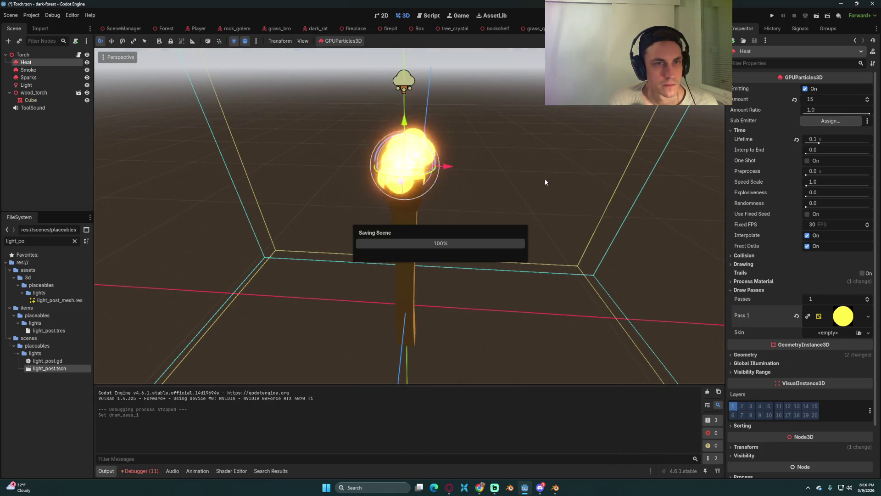
click(820, 317)
Hide the torch's Smoke and Sparks particle nodes and run the project to test it
scroll(820, 318, down, 2)
click(29, 70)
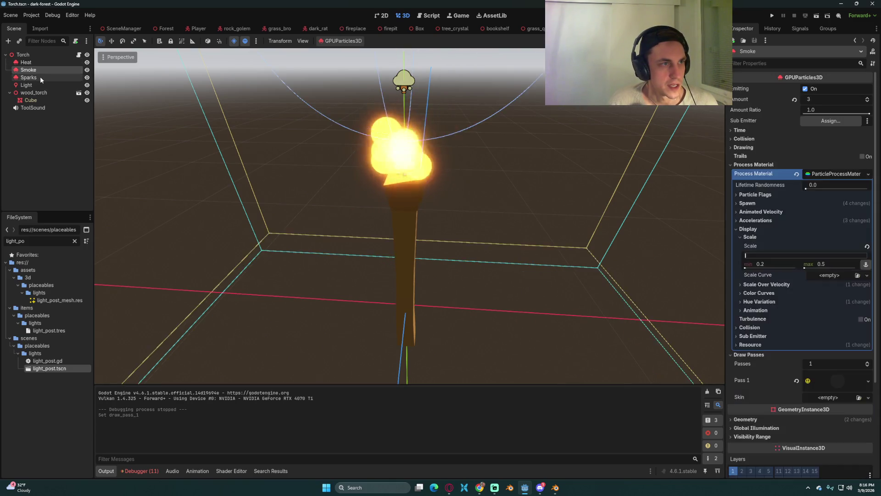
ctrl+click(40, 77)
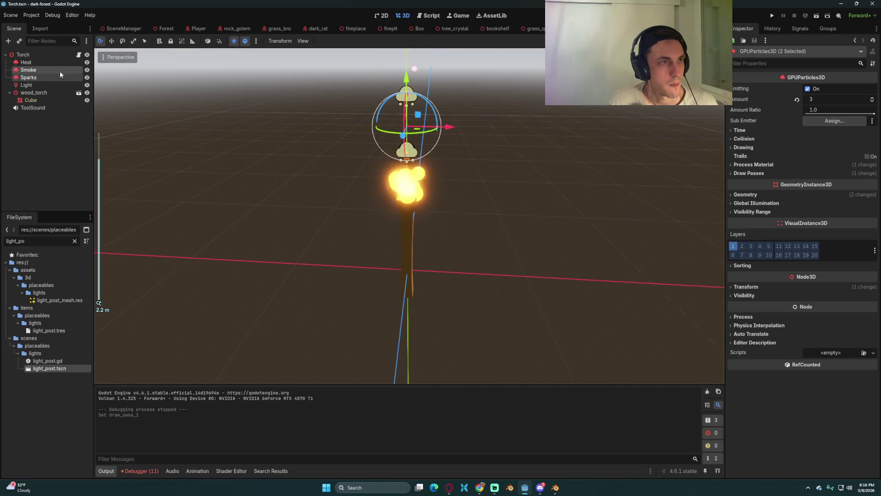
click(87, 71)
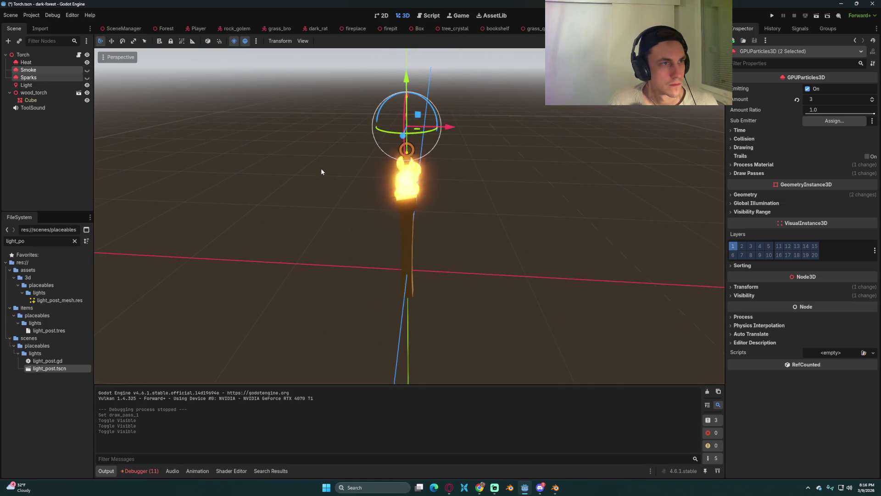
click(771, 15)
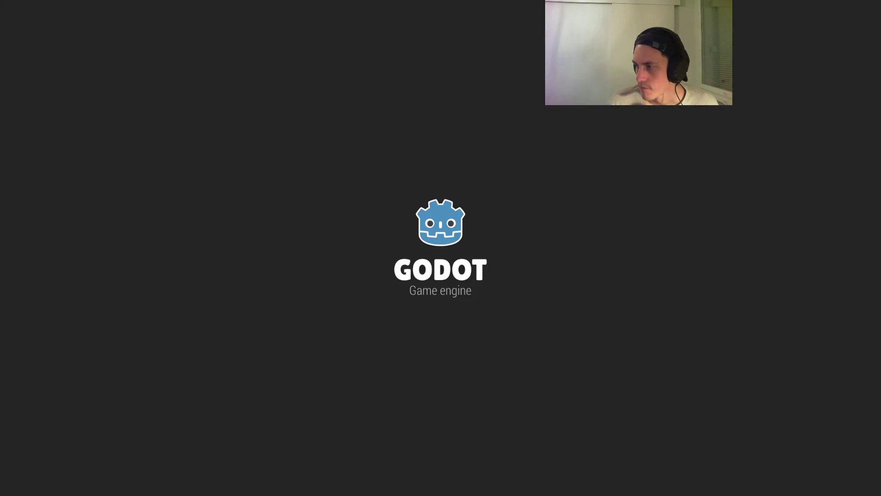
Toggle the pause menu, then equip, stow and swing the torch from hotbar slot 4
key(Escape)
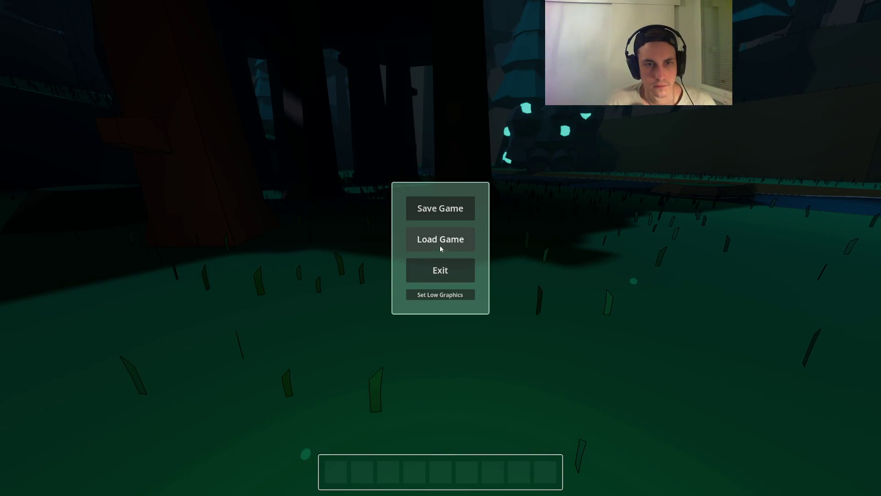
key(Escape)
key(4)
key(F3)
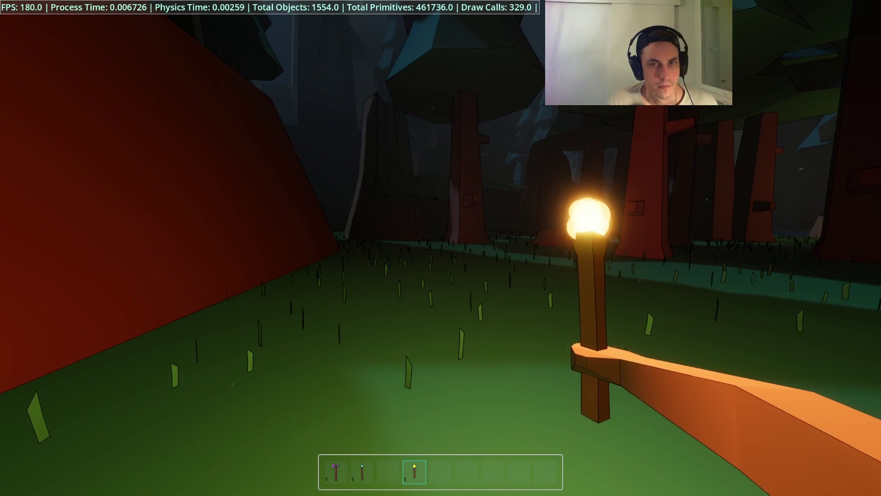
key(4)
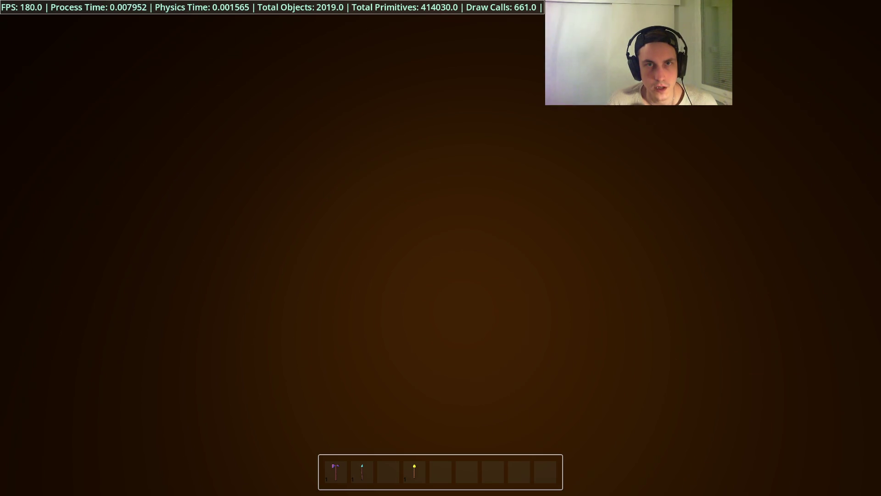
key(4)
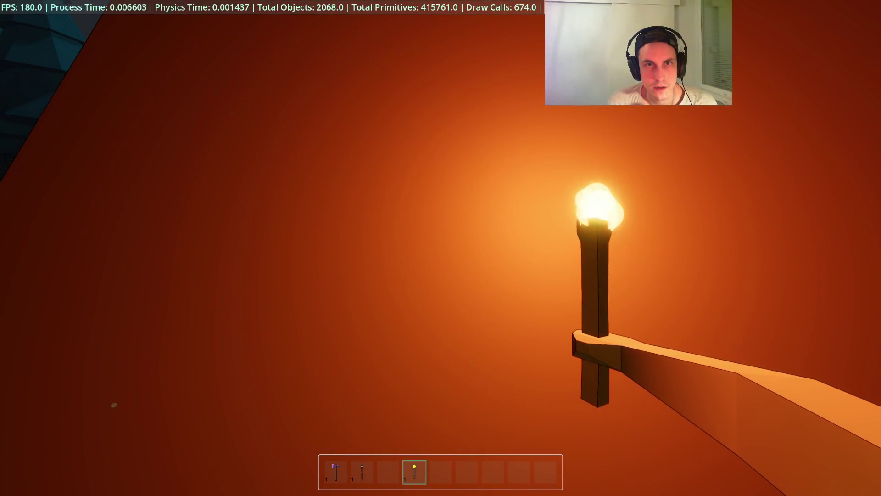
key(4)
key(4)
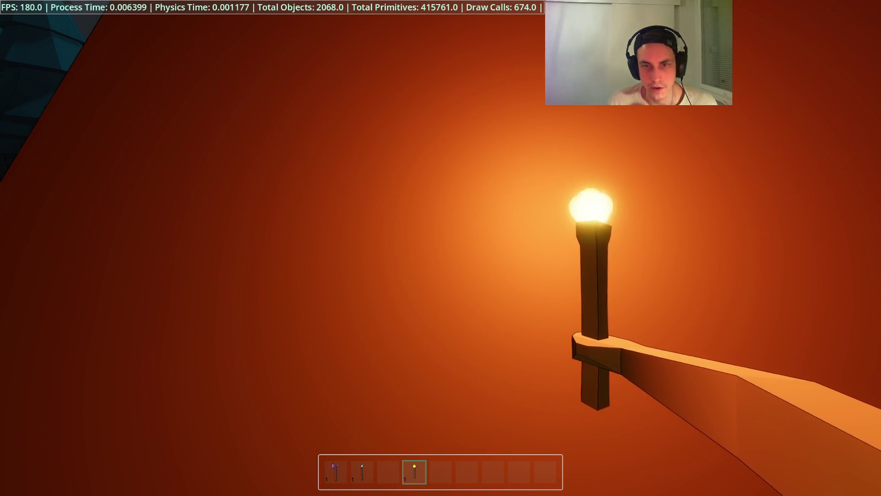
Walk up to the red stump, swing the torch twice, back away, then press F8
mouse_move(441, 248)
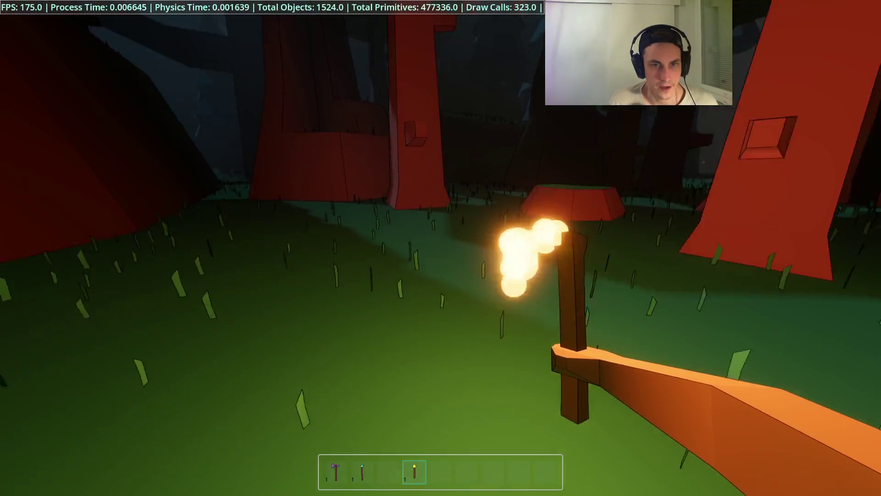
key(w)
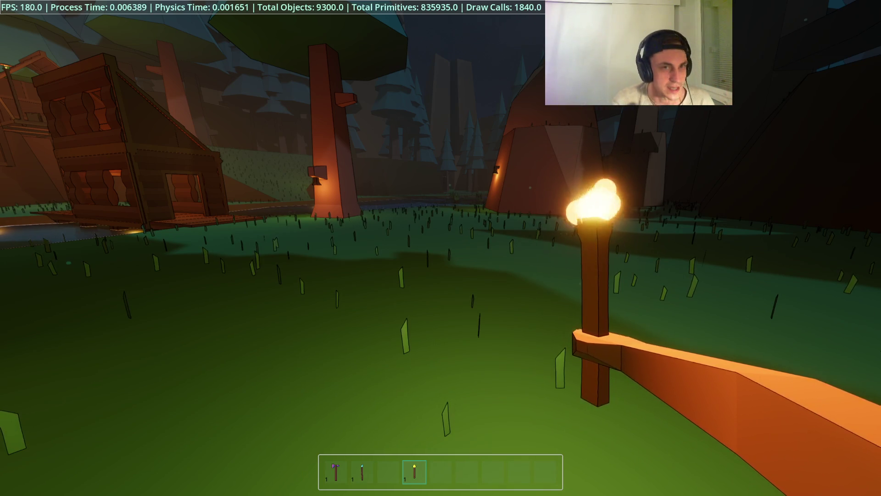
click(441, 248)
click(441, 248)
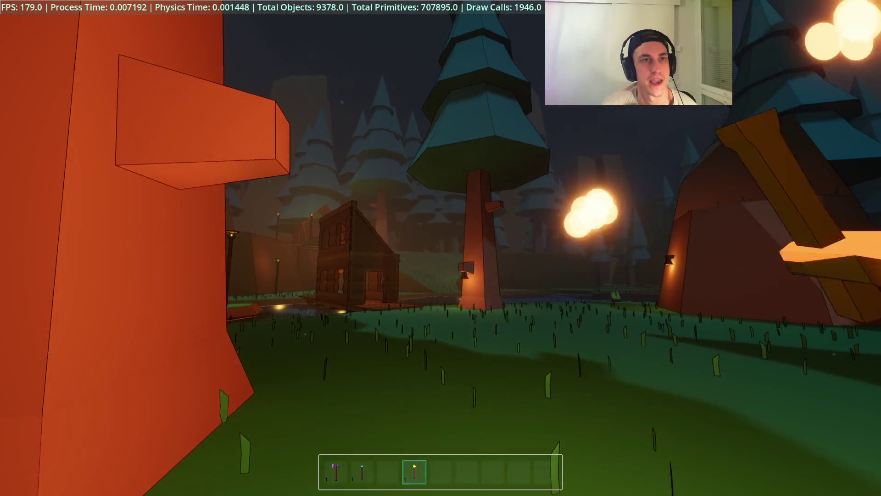
key(s)
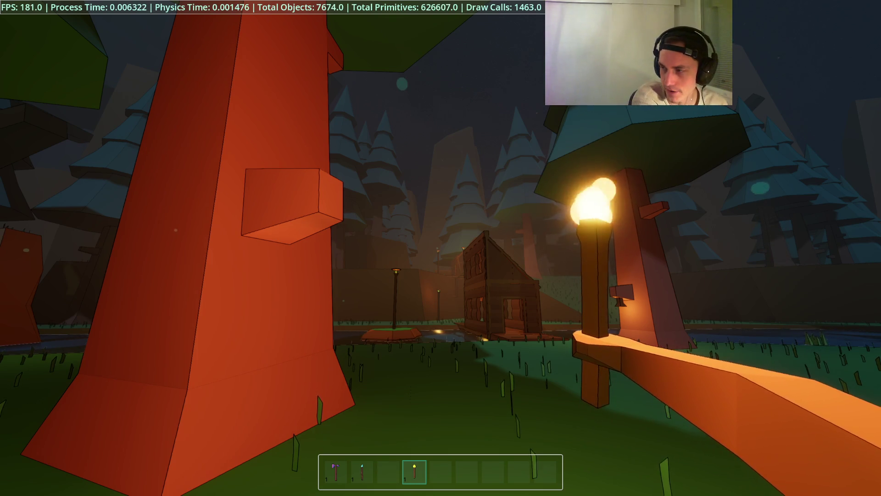
key(w)
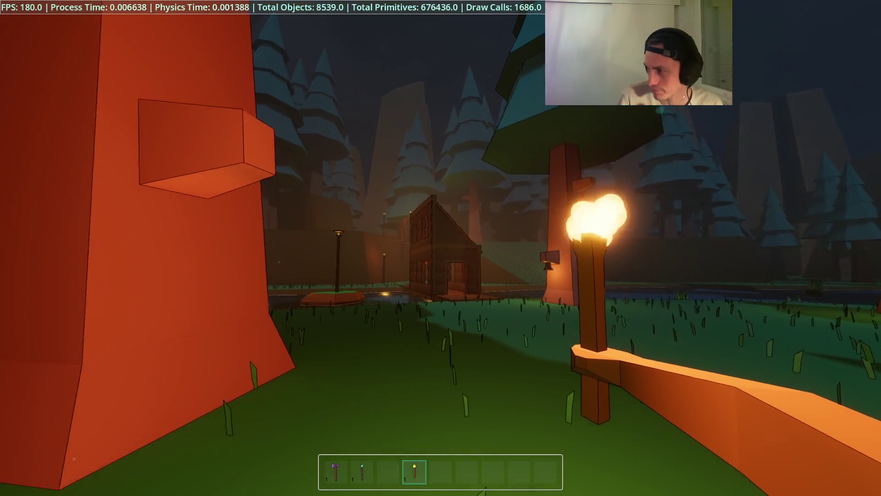
key(F8)
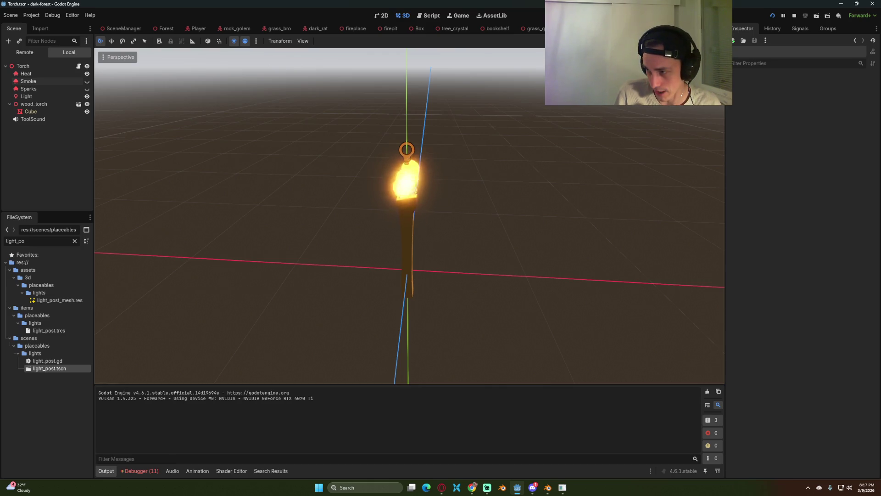
Walk past the river and lamp post into the cabin, switch to the hammer, and stop the game
click(554, 491)
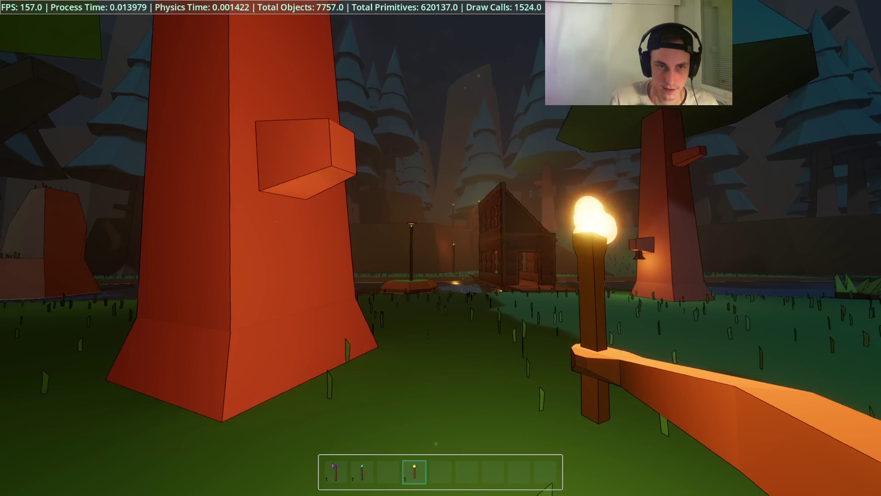
key(w)
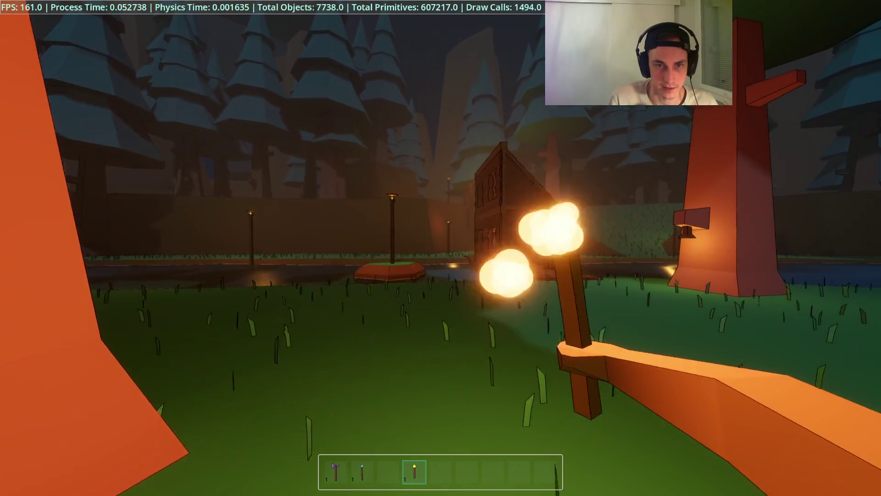
key(w)
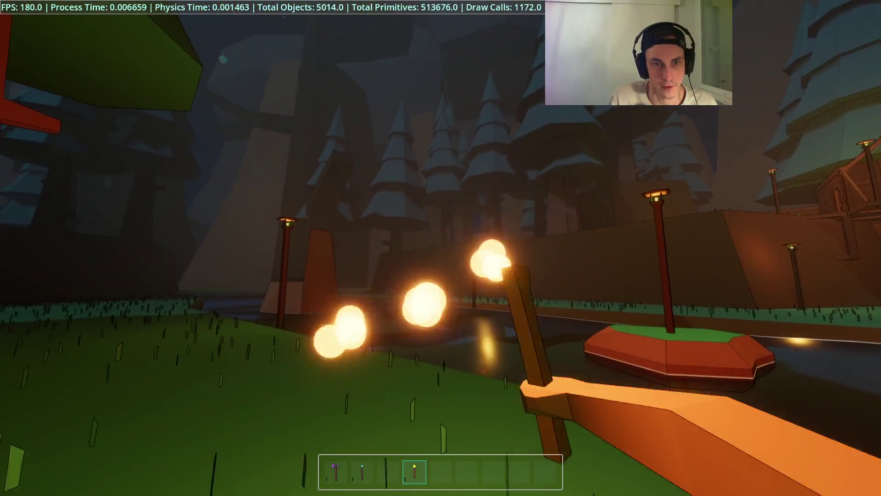
key(w)
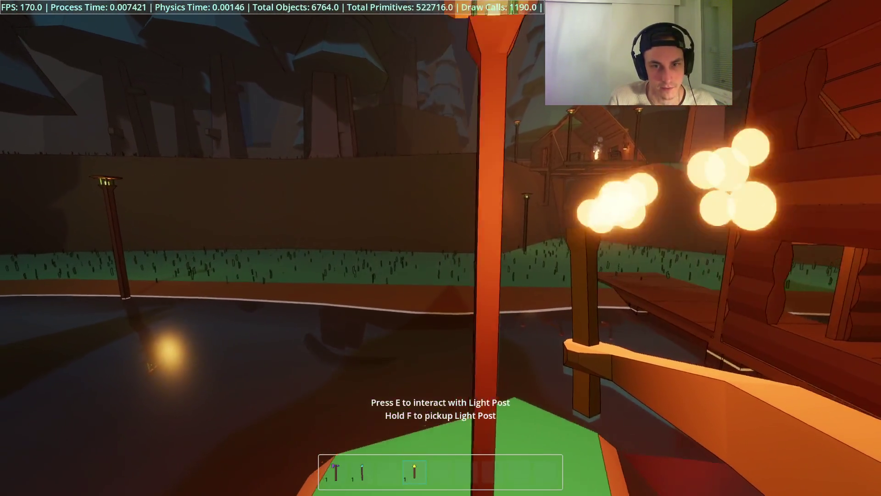
key(w)
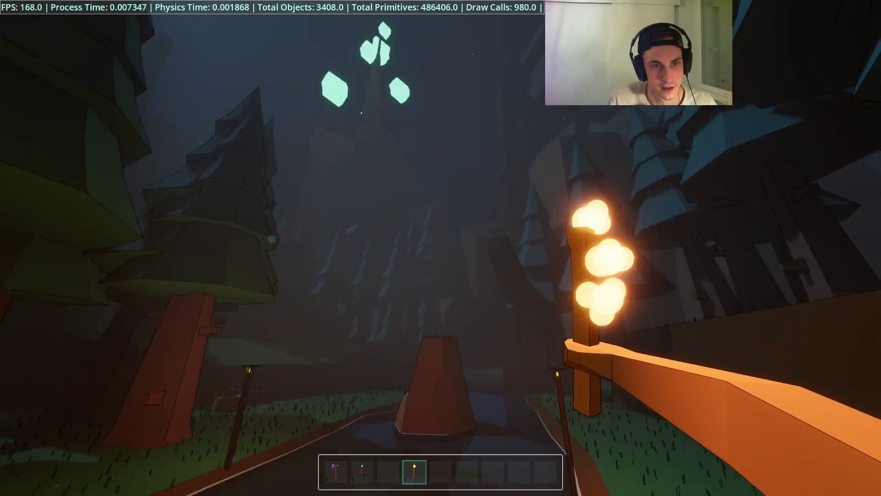
key(w)
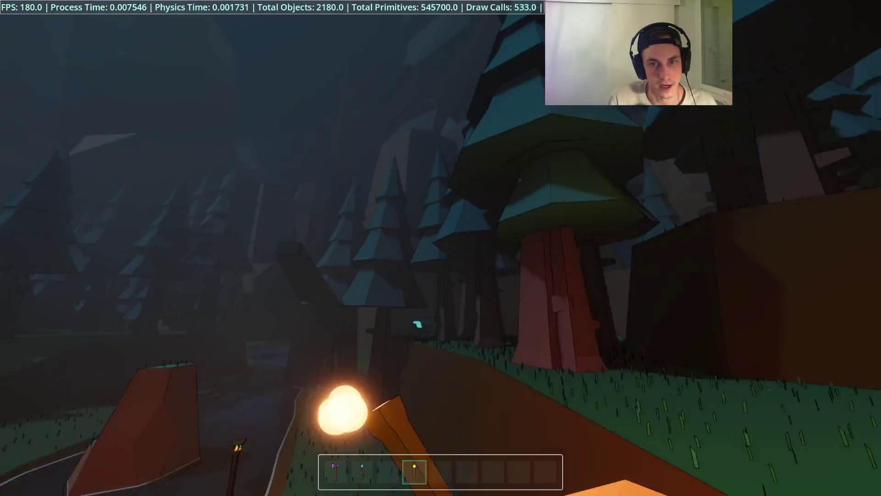
key(w)
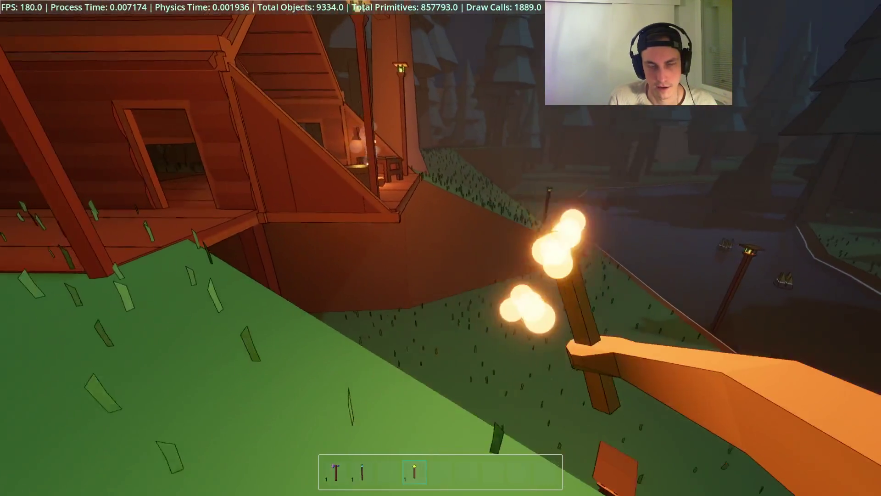
key(w)
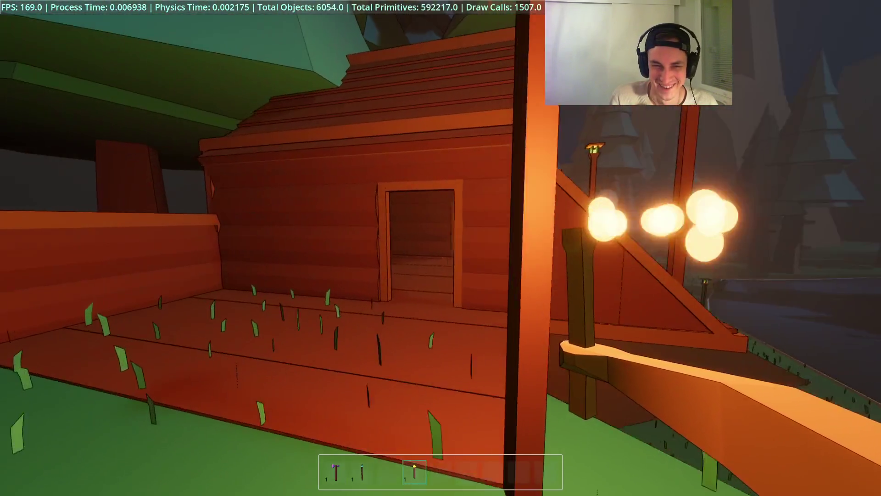
key(1)
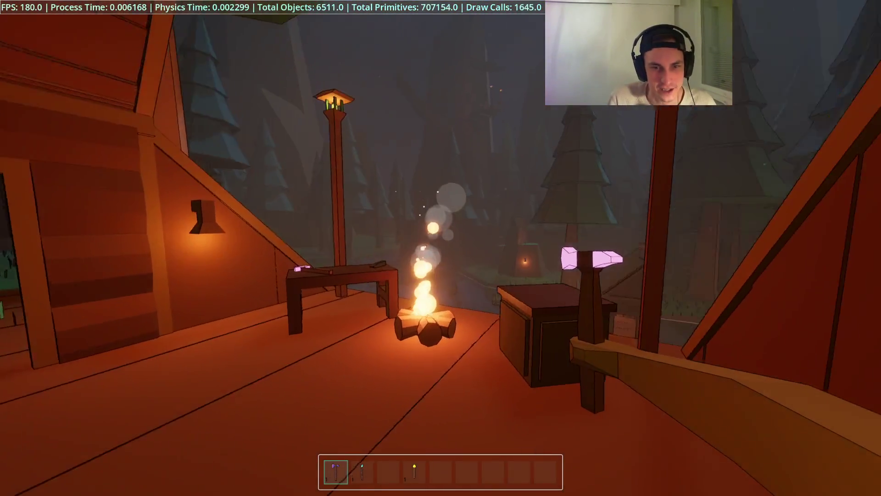
key(F8)
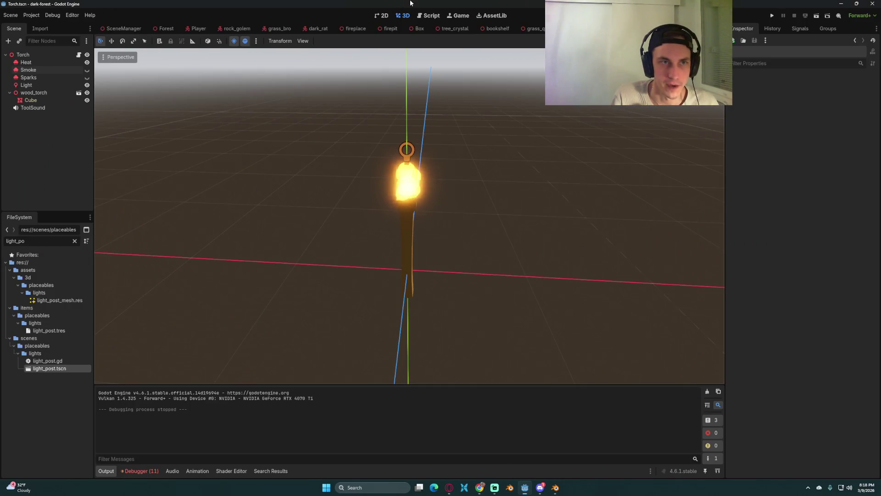
Open BaseBuilder's base_builder.gd in the Player scene and review the build_resources deconstruct entry
click(196, 29)
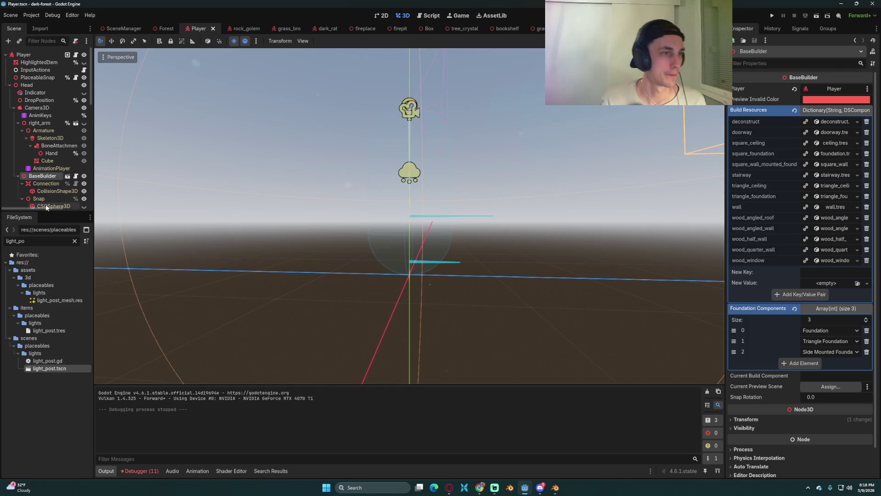
click(76, 176)
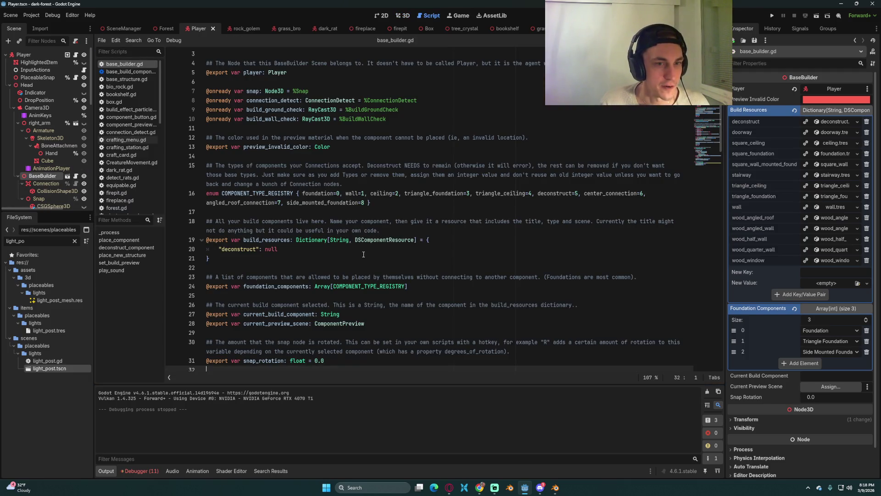
click(363, 254)
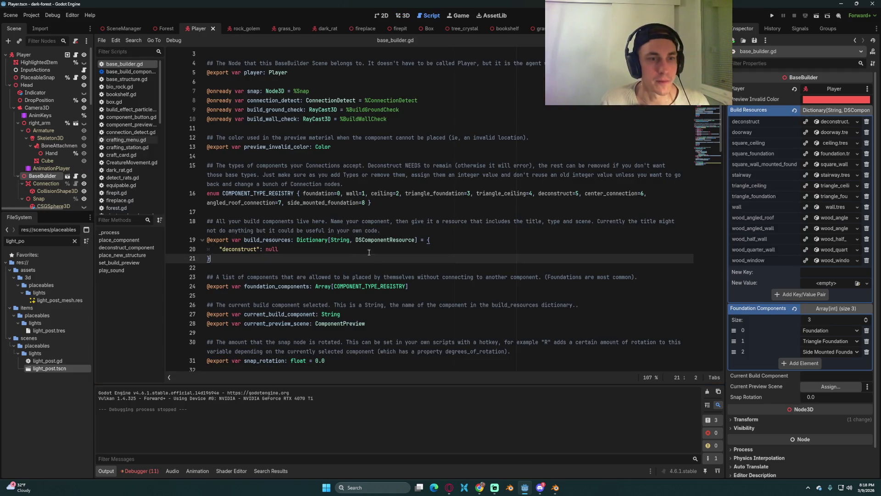
click(510, 249)
click(274, 257)
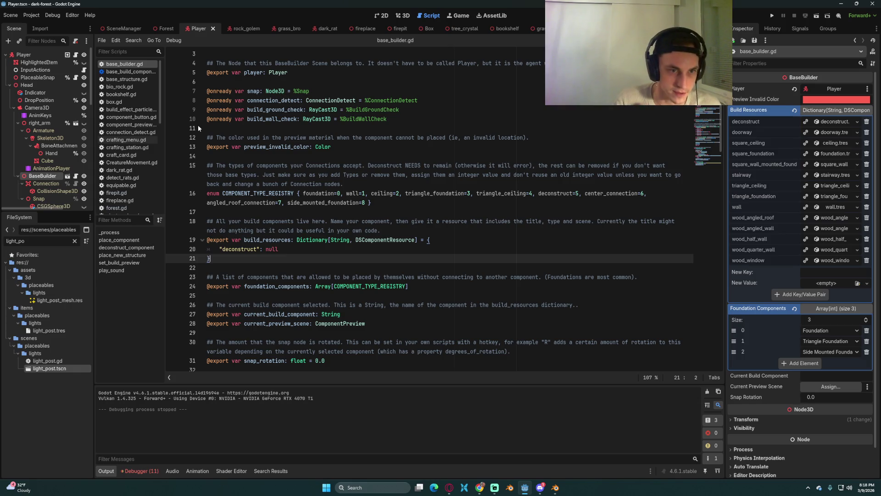
Review the component types, build_wall_check and COMPONENT_TYPE_REGISTRY usage in foundation_components
click(28, 53)
click(424, 154)
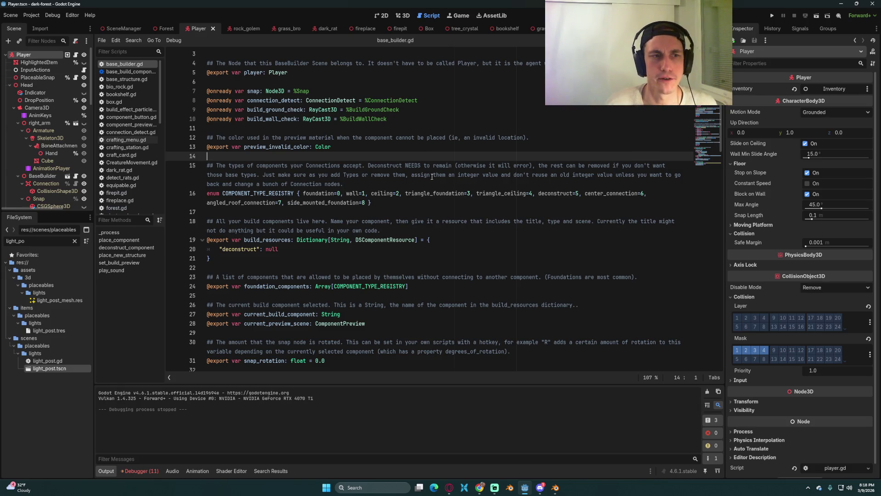
click(416, 146)
click(347, 250)
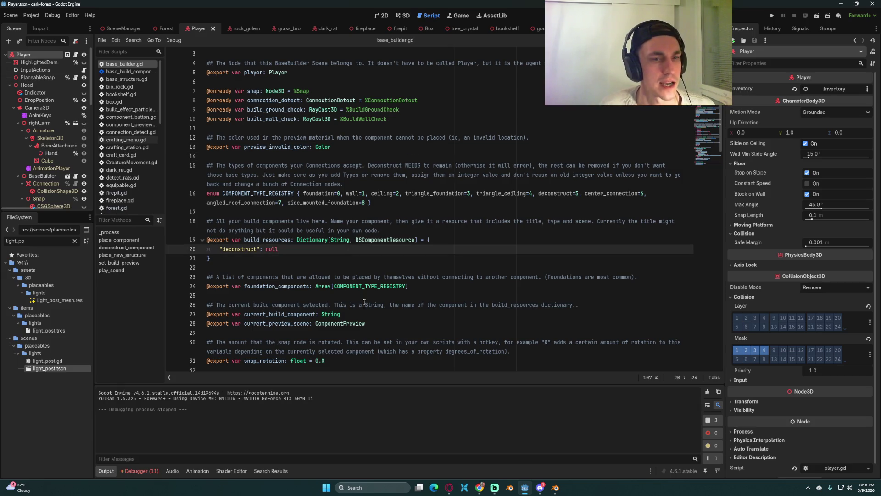
double_click(368, 286)
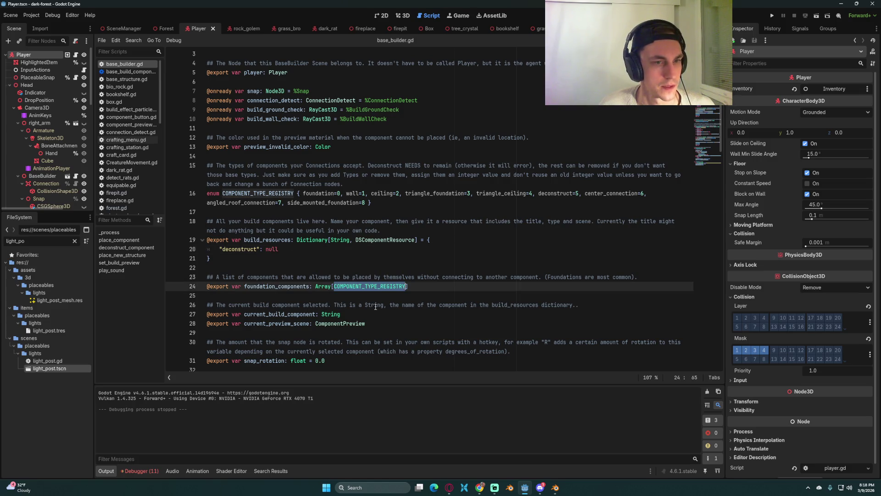
double_click(276, 194)
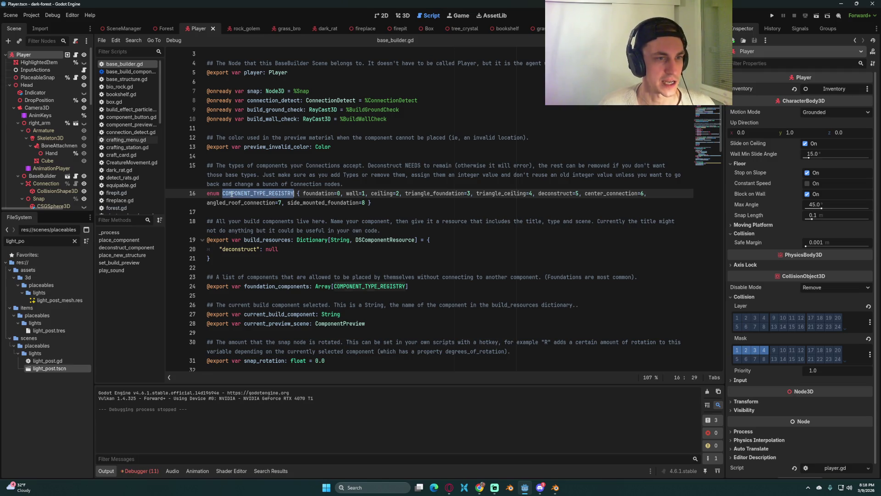
double_click(368, 286)
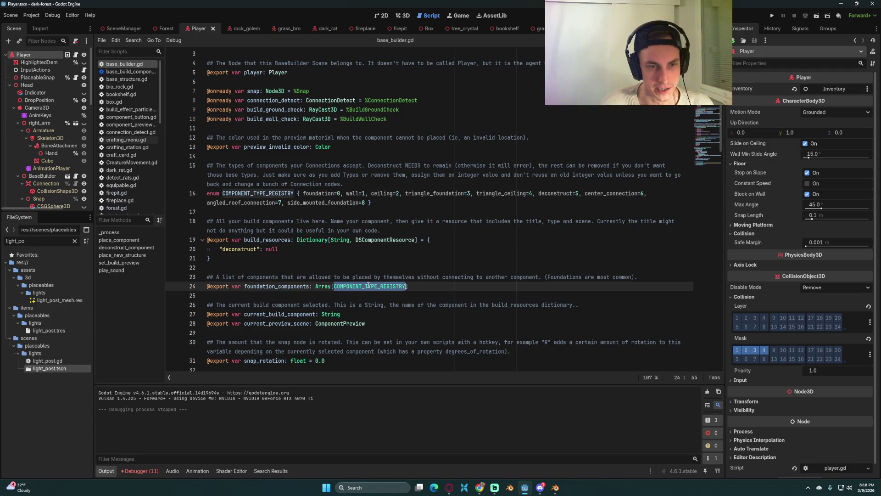
click(286, 303)
scroll(293, 245, down, 2)
click(450, 248)
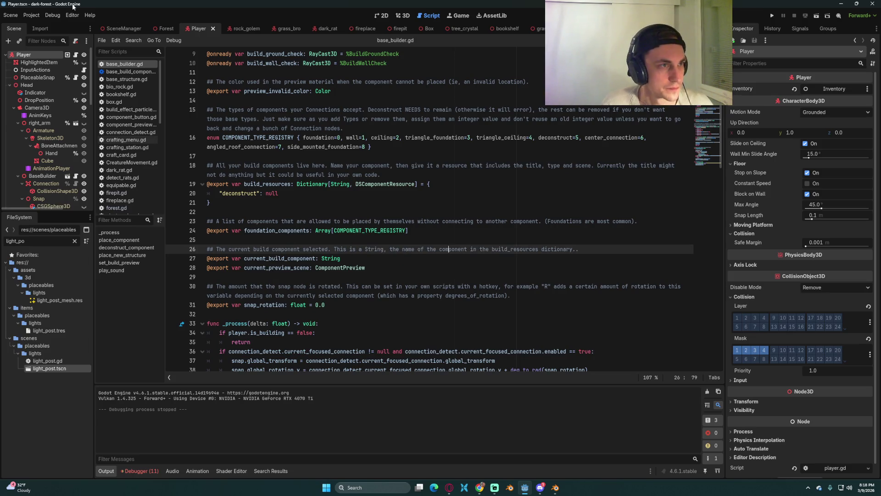
Show the Player scene's player.gd script and save the scene
click(159, 29)
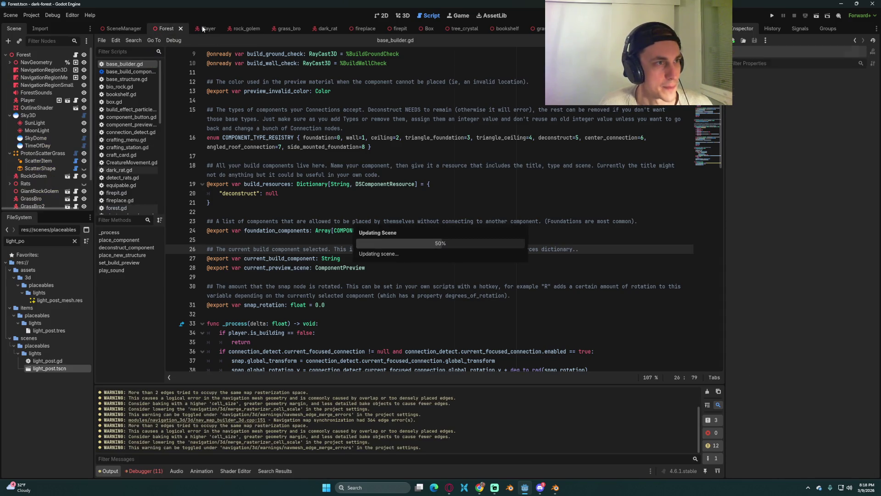
click(202, 28)
click(418, 240)
key(ctrl+s)
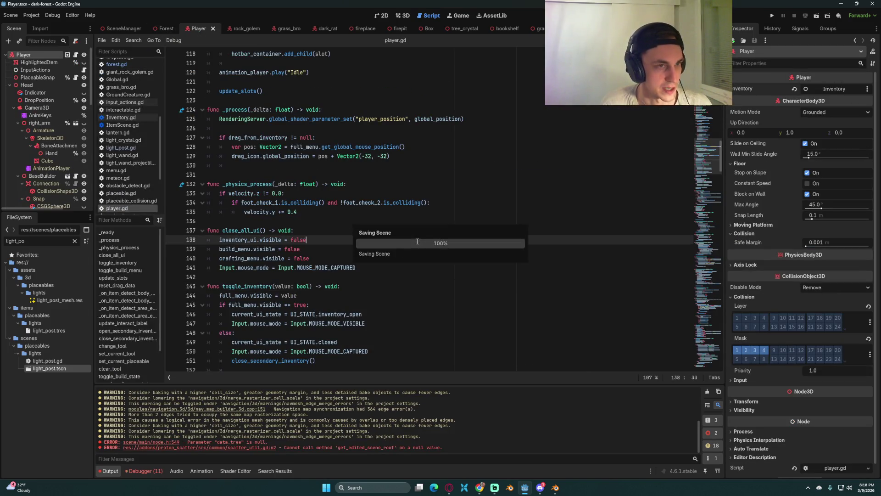
Open the dsbasebuilder GitHub repository tab in the browser and scroll to its README
click(479, 488)
click(215, 7)
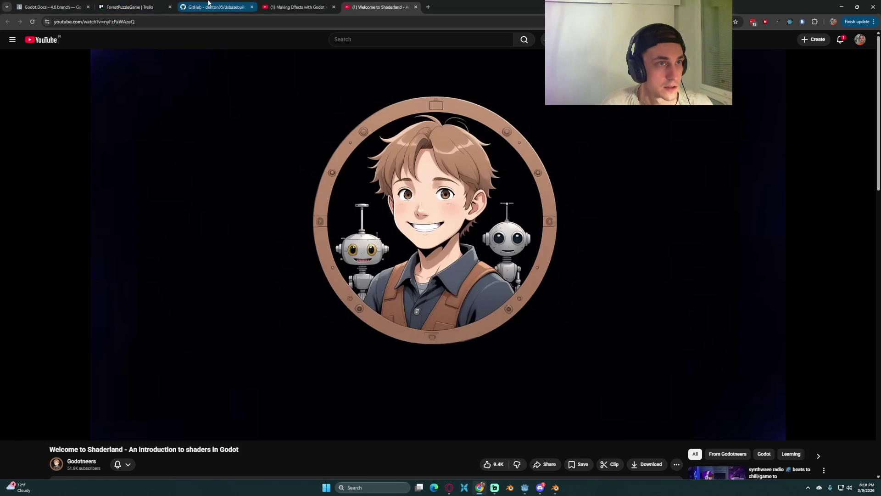
scroll(107, 75, up, 2)
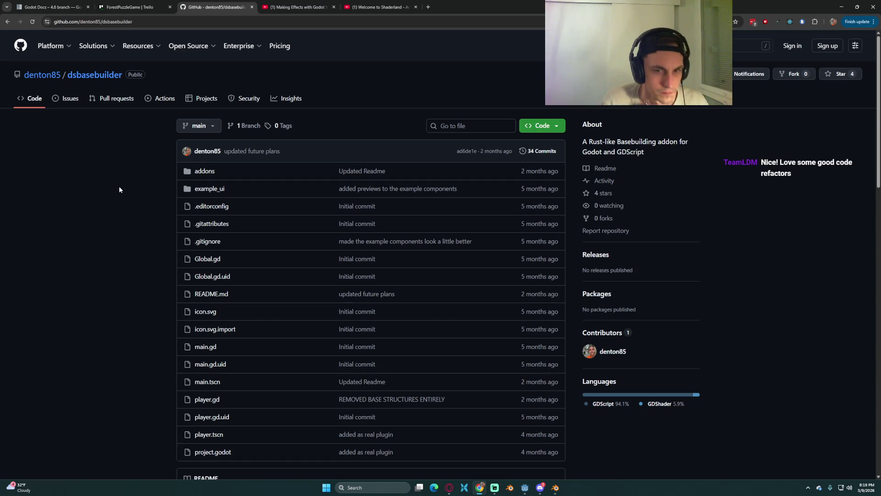
scroll(237, 227, down, 8)
scroll(373, 263, down, 1)
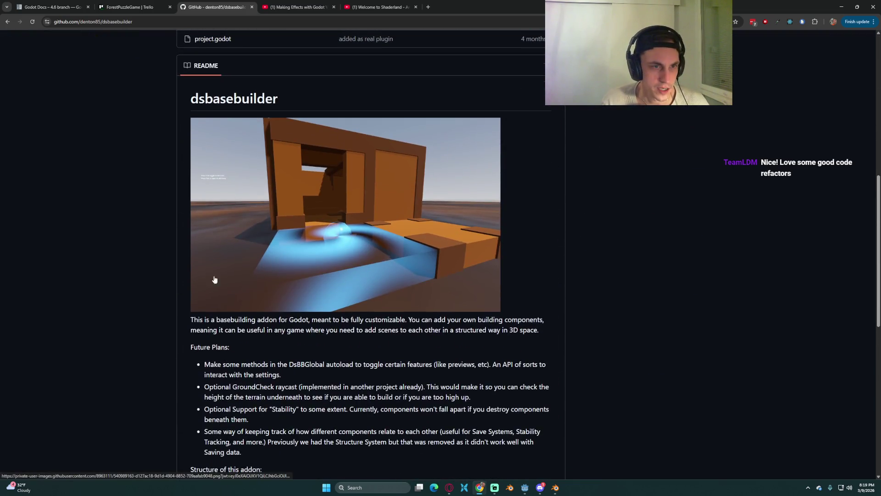
Read through the README's Future Plans list, then go back to Godot
mouse_move(347, 409)
mouse_down()
mouse_move(288, 339)
mouse_move(387, 431)
mouse_move(204, 363)
mouse_move(308, 386)
mouse_move(310, 364)
mouse_up()
click(295, 343)
mouse_move(191, 319)
mouse_down()
mouse_move(295, 386)
mouse_move(296, 441)
mouse_move(321, 408)
mouse_move(362, 381)
mouse_up()
click(417, 346)
click(361, 380)
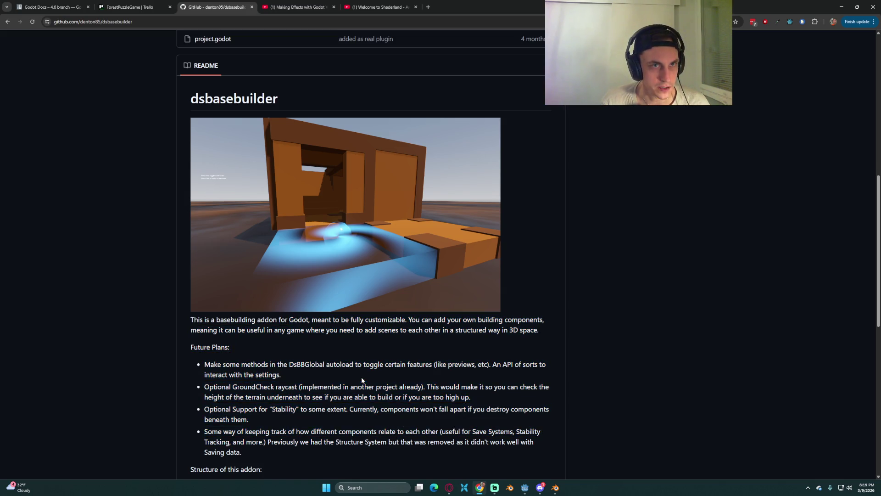
click(524, 488)
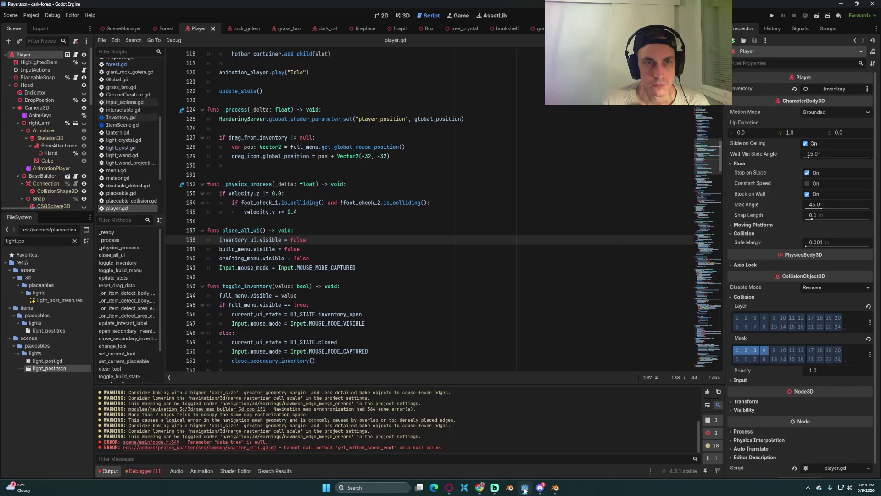
Switch the Player scene to the 3D view and orbit around the player
click(445, 268)
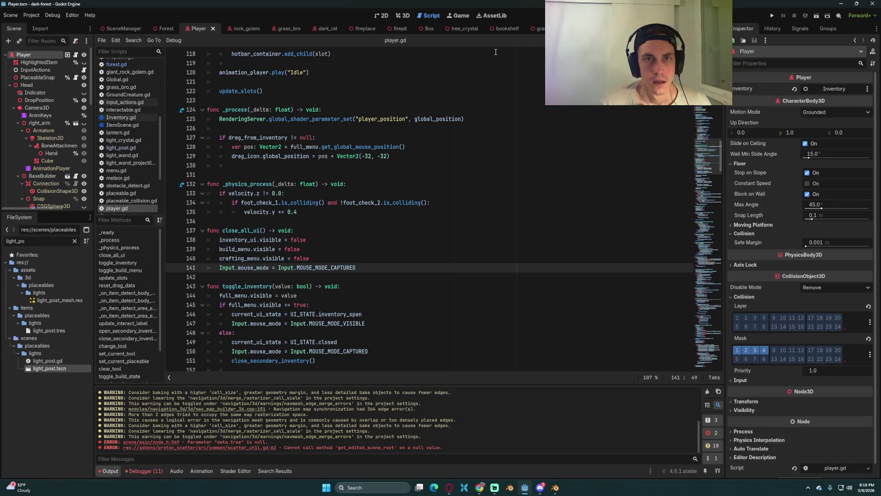
click(402, 15)
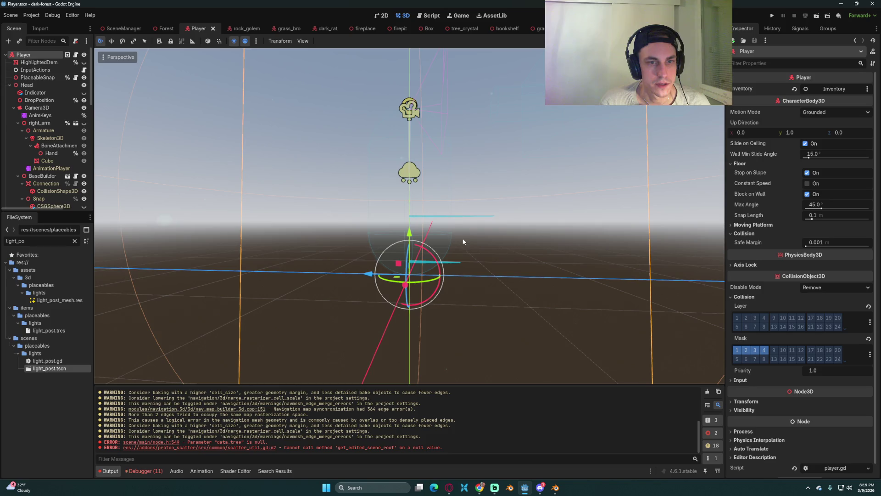
mouse_move(497, 259)
mouse_down()
mouse_move(437, 269)
mouse_move(458, 271)
mouse_up()
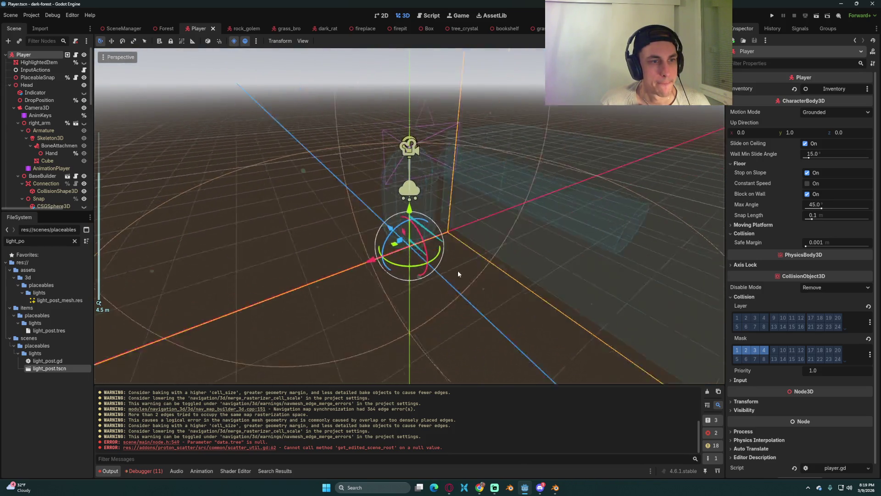
scroll(563, 268, down, 1)
scroll(550, 261, down, 4)
mouse_move(524, 252)
mouse_down()
mouse_move(459, 246)
mouse_move(425, 212)
mouse_up()
mouse_move(392, 175)
mouse_down()
mouse_move(401, 173)
mouse_move(318, 174)
mouse_move(329, 184)
mouse_up()
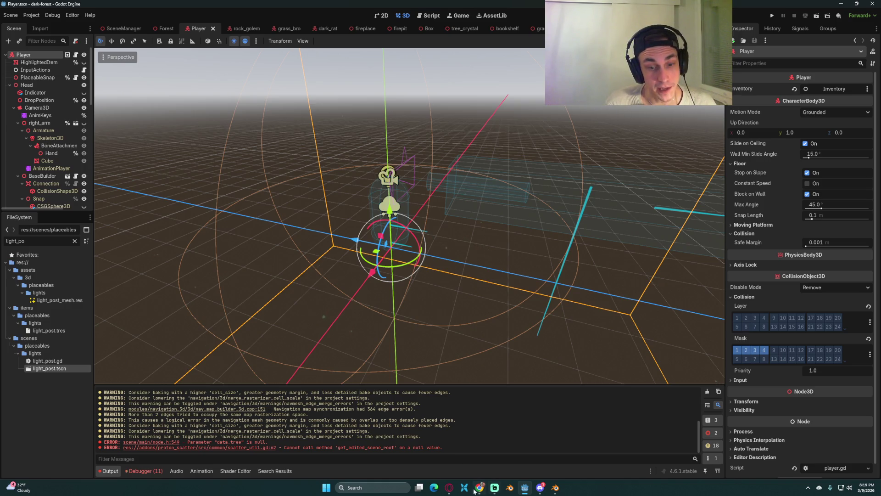
Glance back at the dsbasebuilder GitHub page, then filter FileSystem by 'base_buil'
click(487, 490)
scroll(356, 275, up, 4)
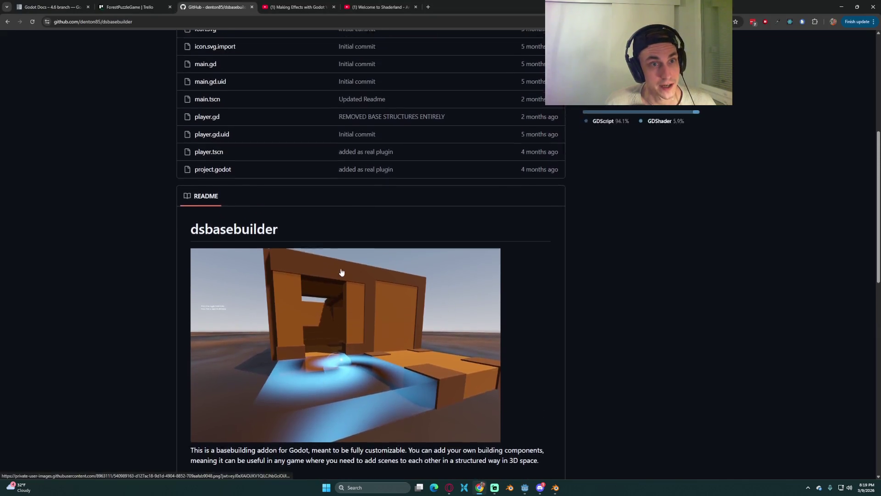
scroll(356, 273, up, 3)
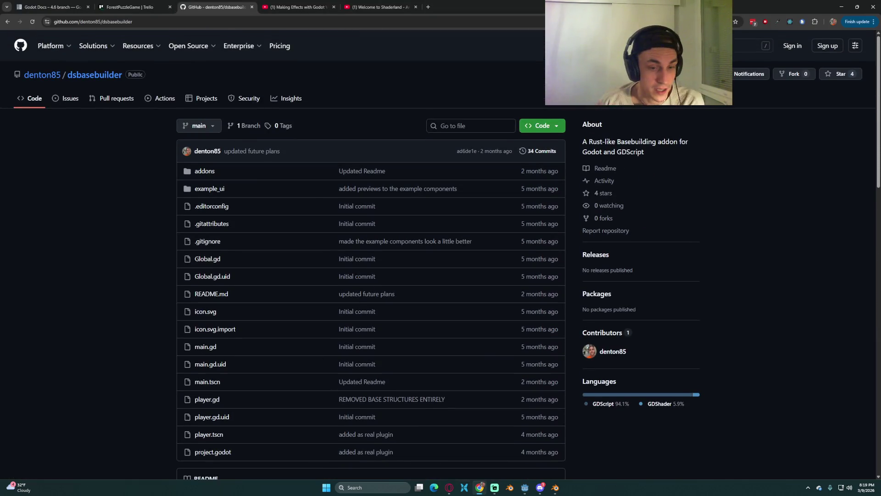
click(524, 487)
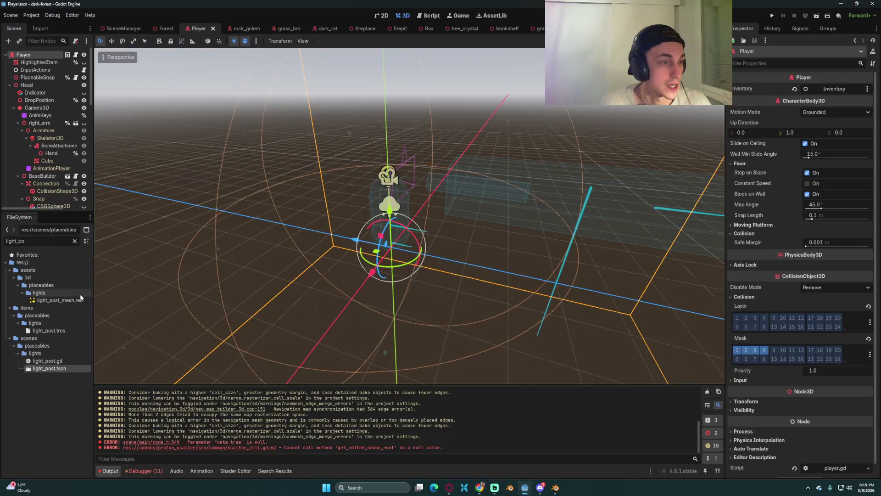
double_click(6, 243)
text(base)
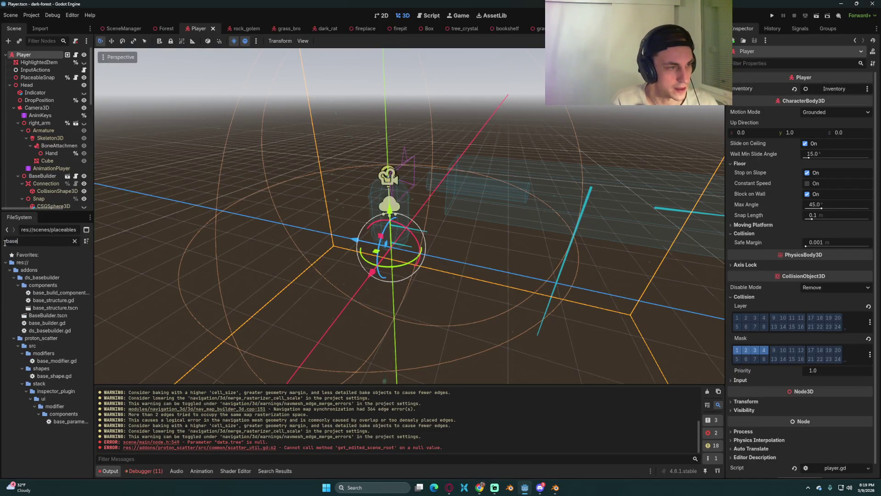
text(_buil)
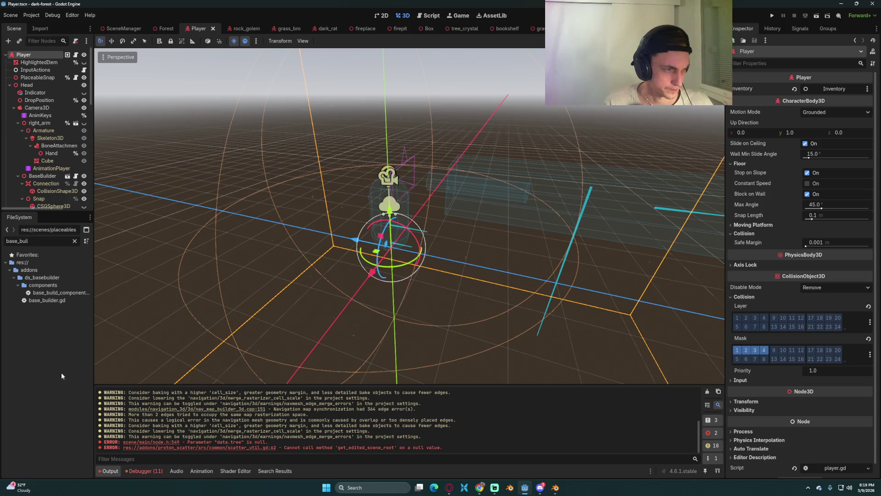
Open base_builder.gd, review the exported player variable and build_resources dictionary, then select BaseBuilder
double_click(50, 300)
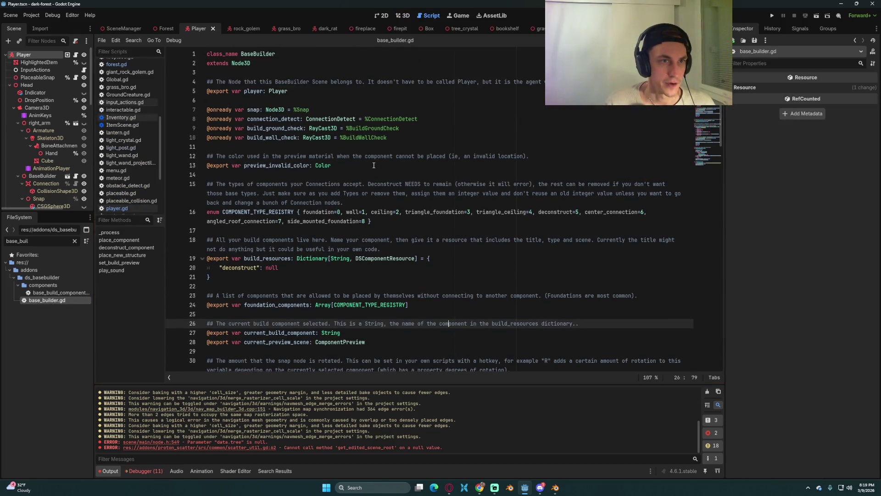
click(336, 99)
drag(287, 91, 197, 93)
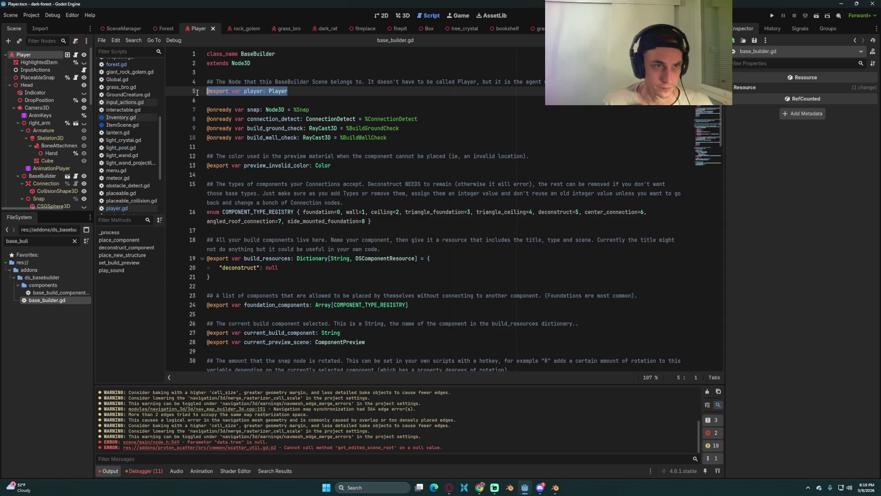
click(342, 110)
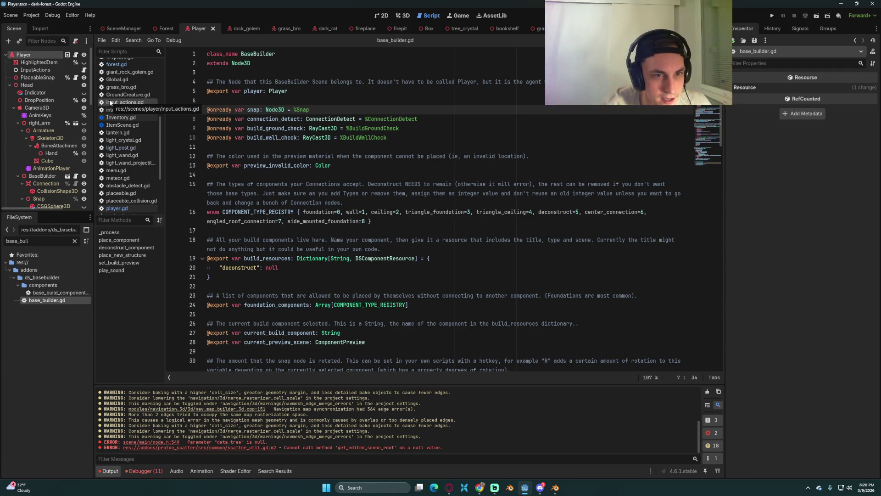
scroll(355, 294, down, 3)
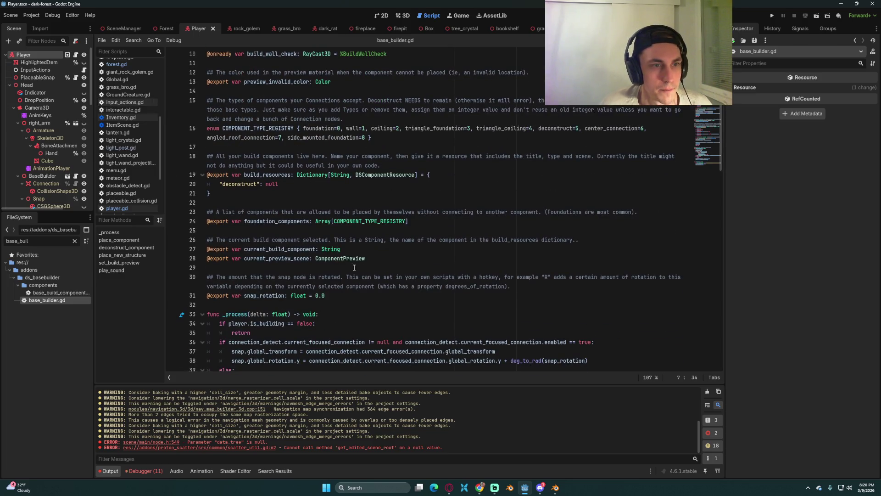
click(342, 194)
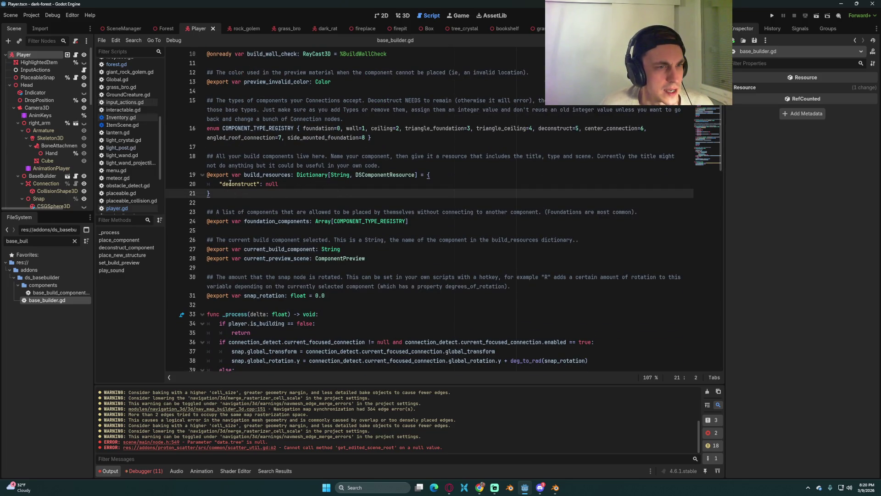
shift+click(207, 176)
click(279, 196)
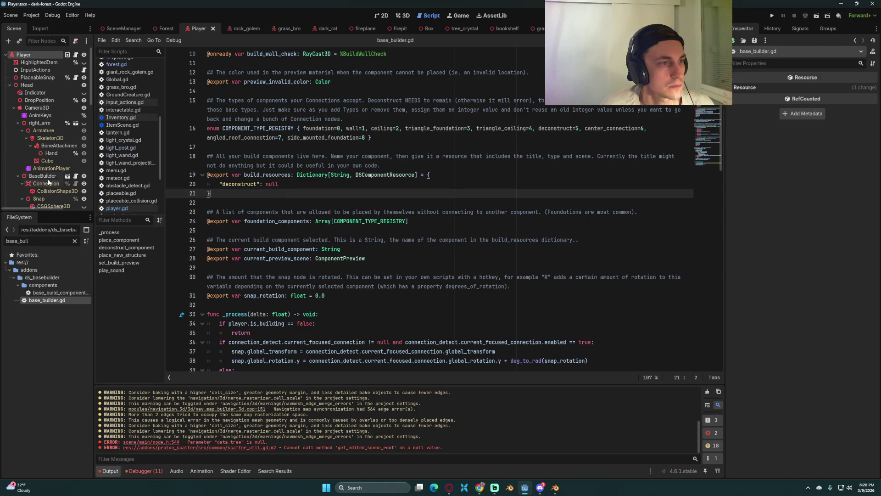
click(46, 177)
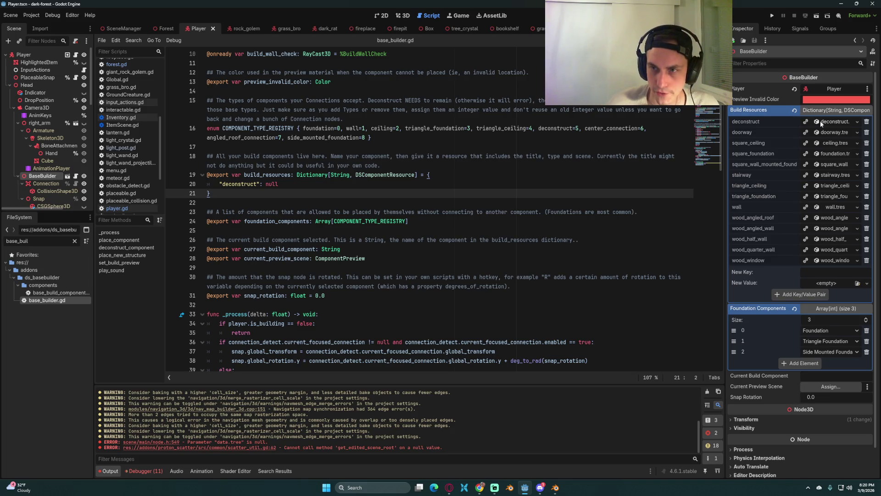
click(819, 121)
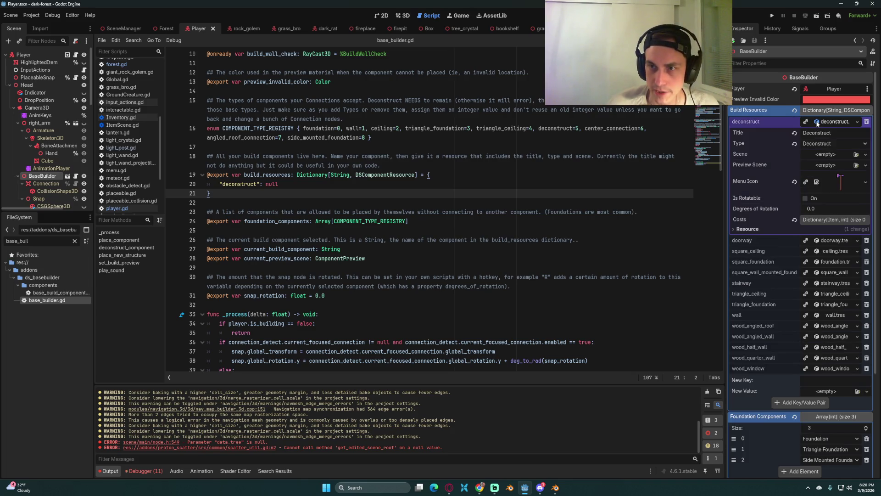
click(810, 145)
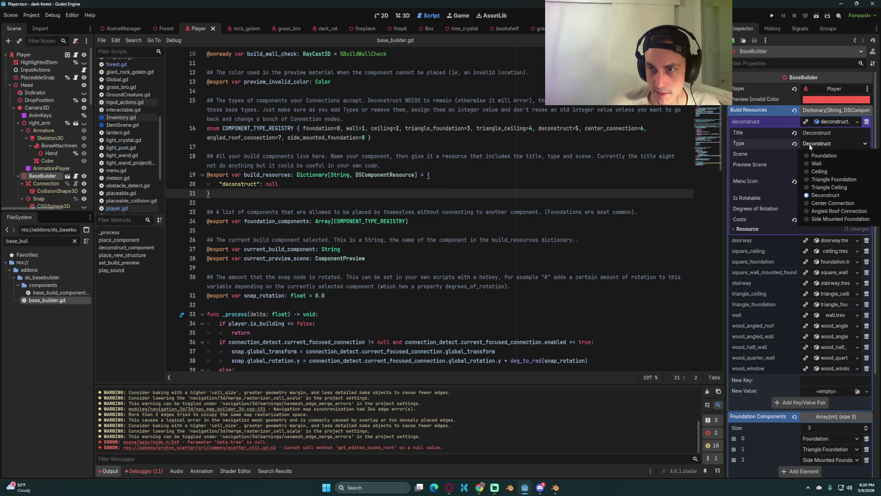
click(826, 195)
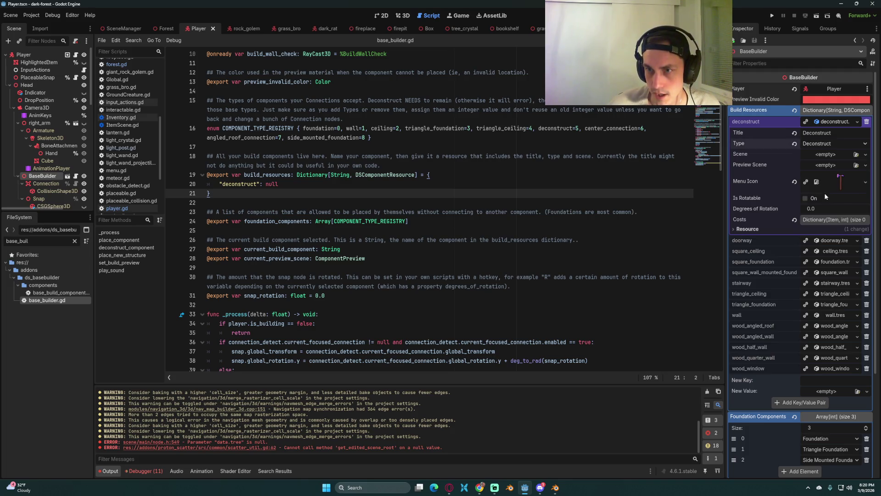
click(817, 144)
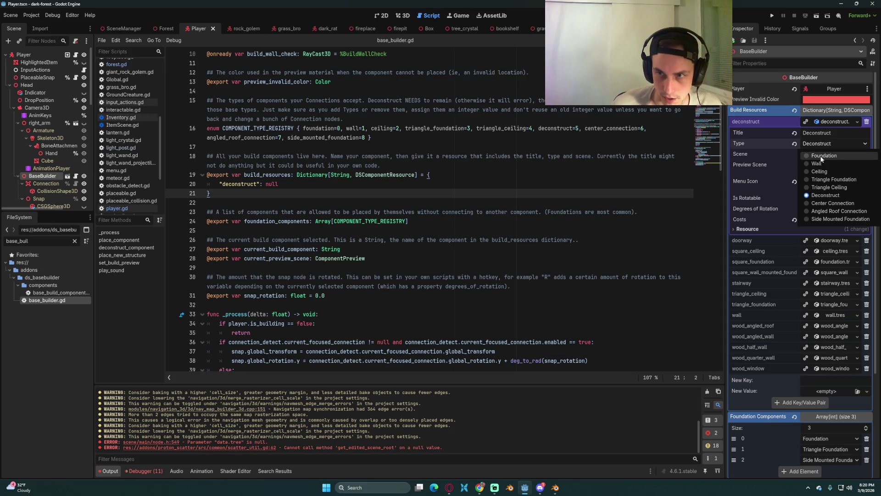
click(814, 197)
scroll(197, 183, up, 2)
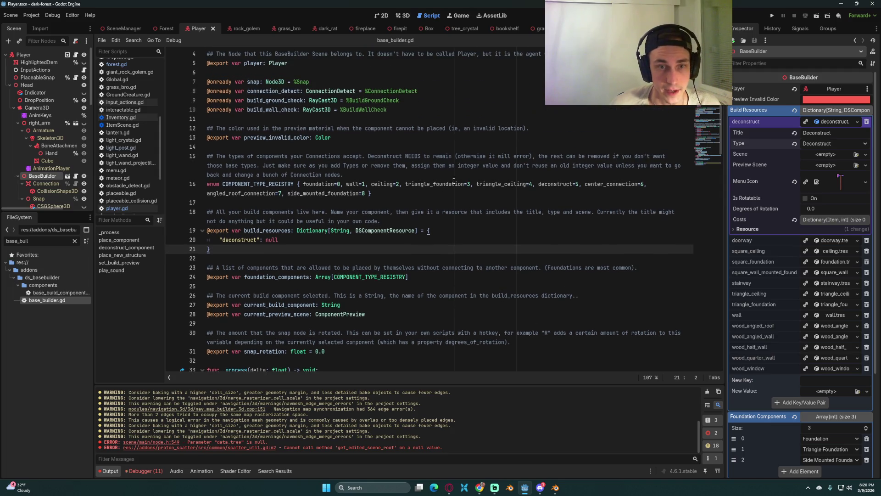
click(192, 183)
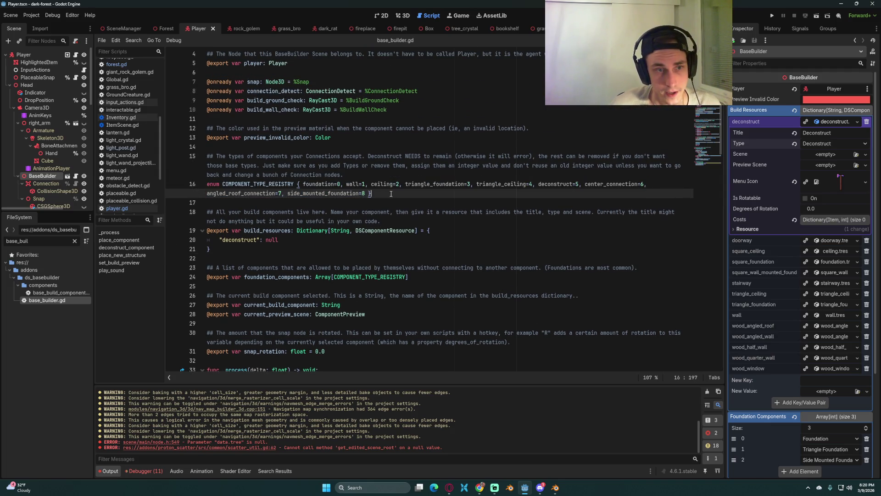
click(411, 193)
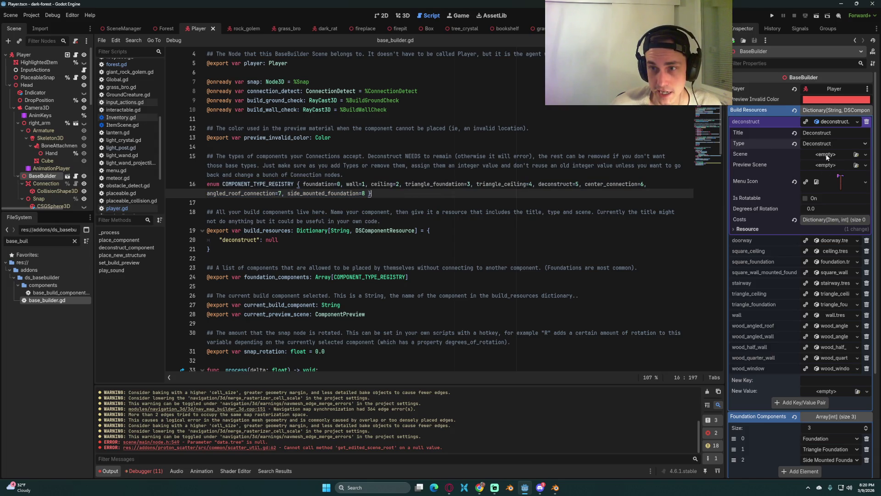
click(819, 122)
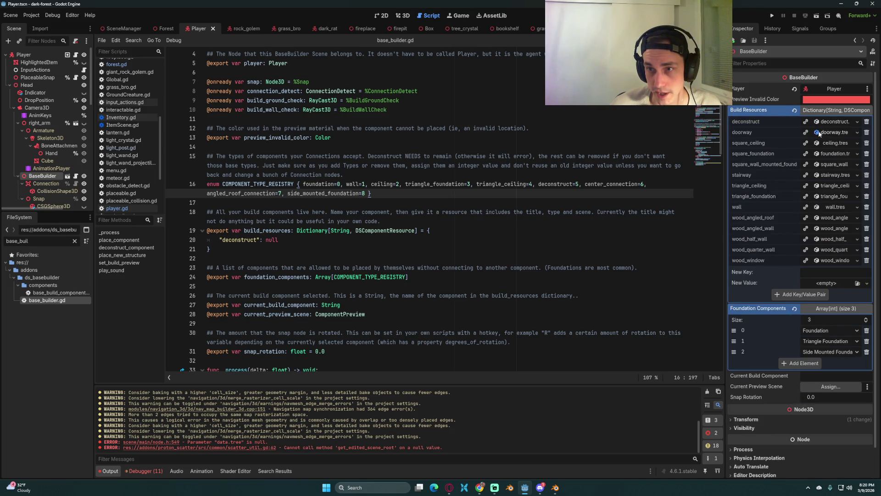
Expand the doorway build resource and review its Doorway title, Wall type and costs
click(829, 132)
drag(830, 145, 790, 142)
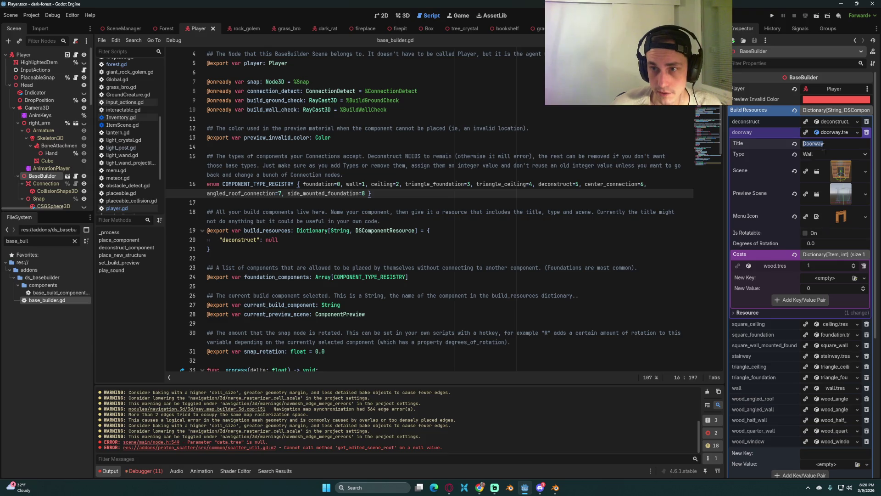
click(819, 155)
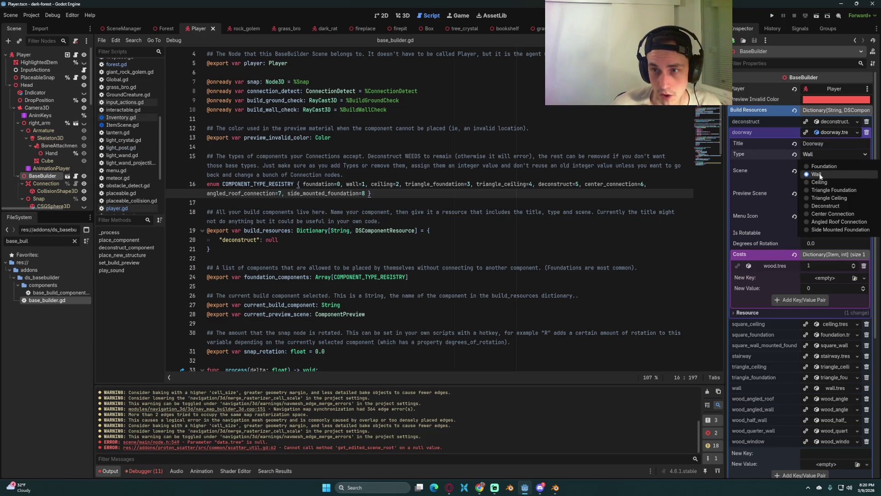
click(822, 155)
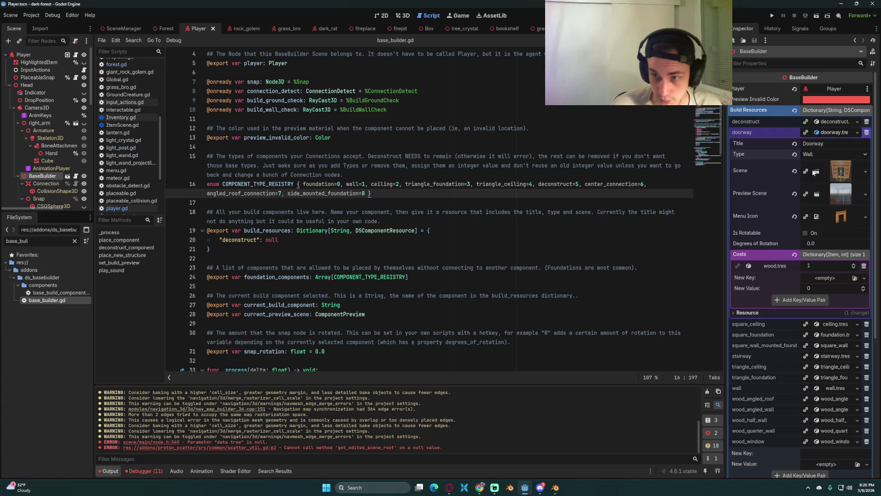
scroll(816, 203, down, 2)
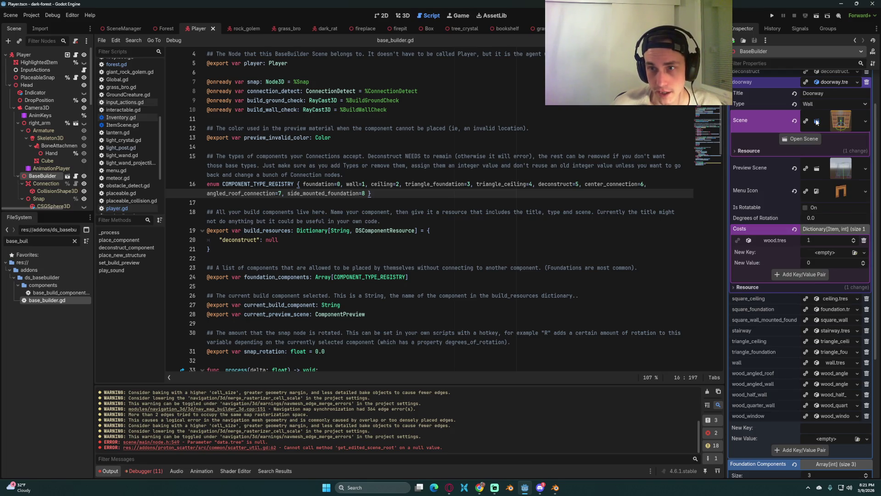
Filter the FileSystem panel by 'doorway'
click(515, 118)
double_click(2, 243)
text(doorway)
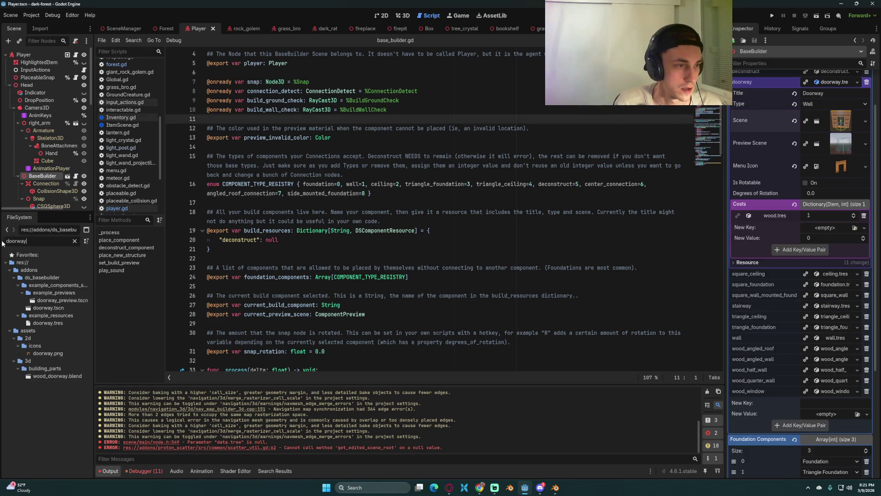
Open doorway.tscn, select the WoodDoorway root, and view the model in 3D
double_click(49, 308)
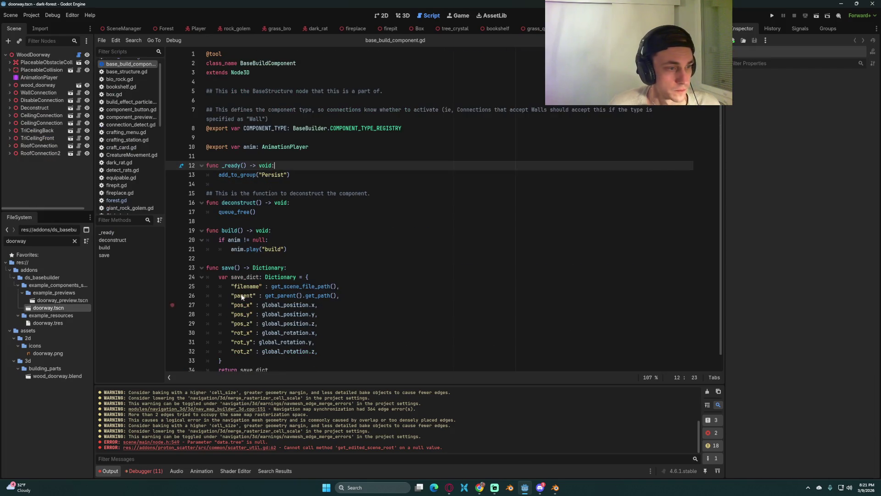
click(294, 175)
click(33, 54)
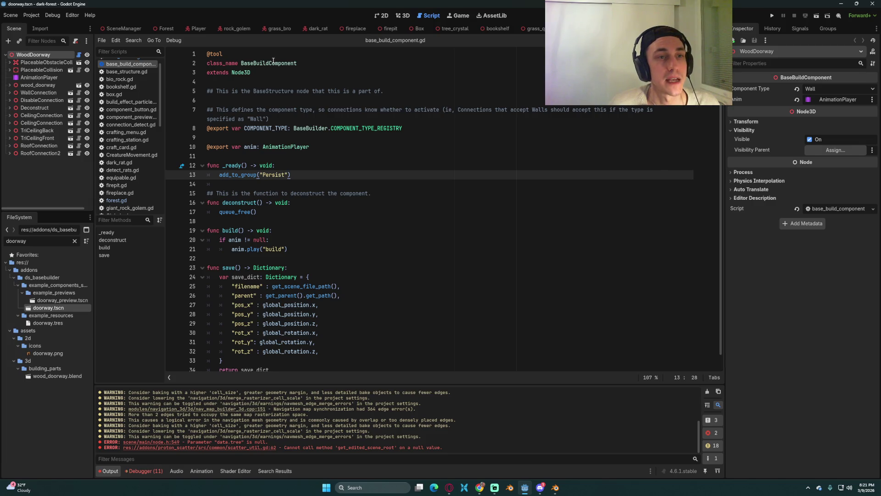
click(402, 16)
scroll(194, 121, up, 2)
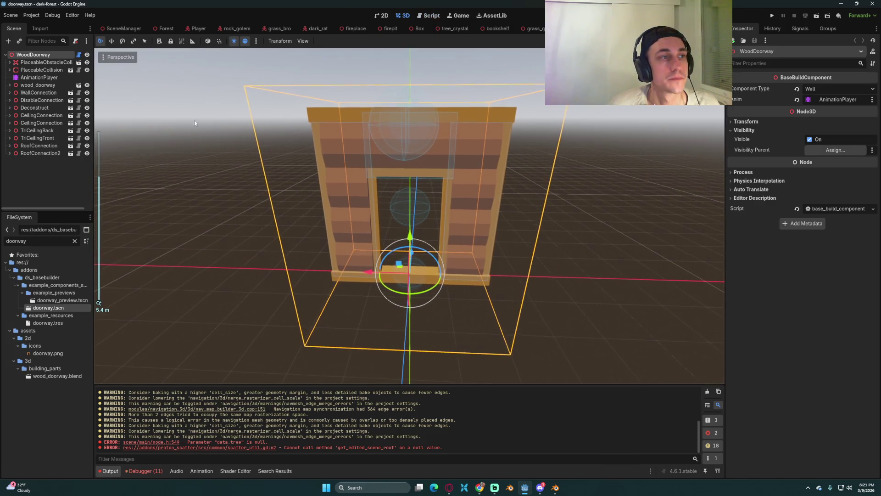
Inspect the doorway's collision nodes, wood_doorway mesh and connection nodes
click(52, 63)
click(46, 70)
drag(231, 127, 293, 128)
click(46, 62)
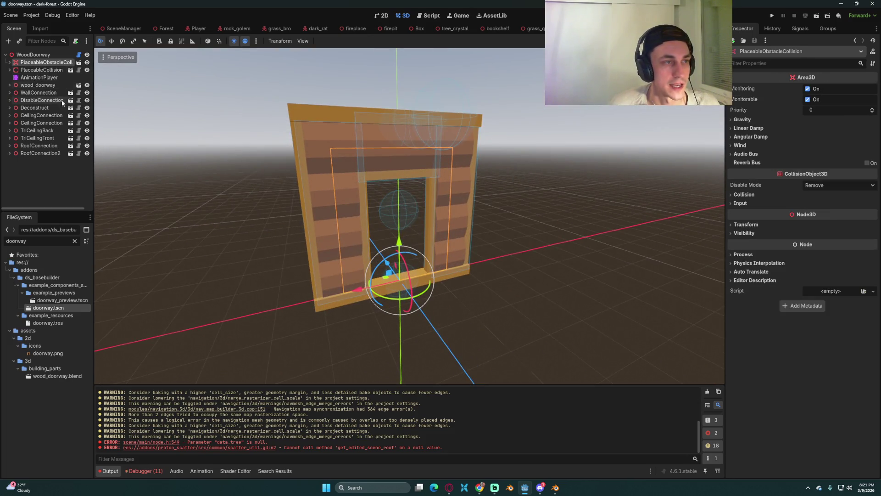
click(38, 85)
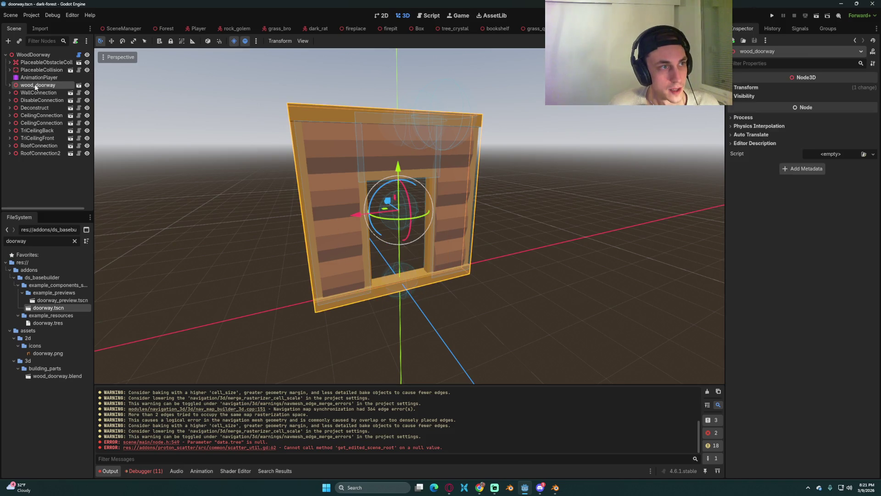
click(41, 94)
key(Down)
key(Down)
key(Down)
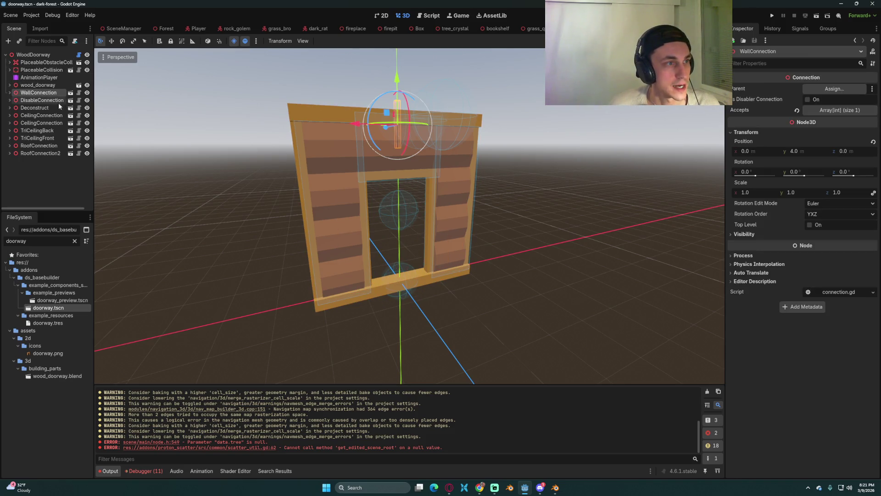
Expand CeilingConnection and inspect both ceiling connection points from an edge-on view
click(10, 115)
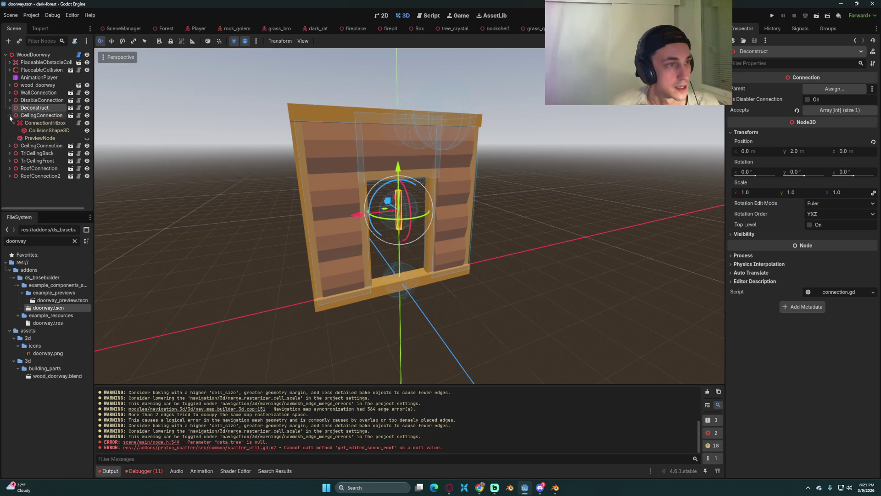
click(35, 118)
mouse_move(390, 193)
mouse_down()
mouse_move(538, 172)
mouse_move(523, 156)
mouse_move(525, 171)
mouse_move(478, 181)
mouse_move(411, 295)
mouse_up()
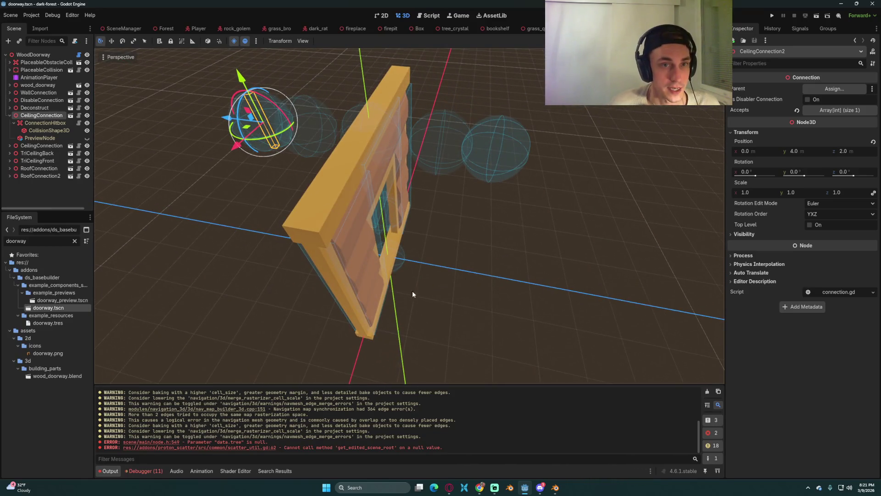
mouse_move(523, 231)
mouse_down()
mouse_move(409, 205)
mouse_move(276, 143)
mouse_up()
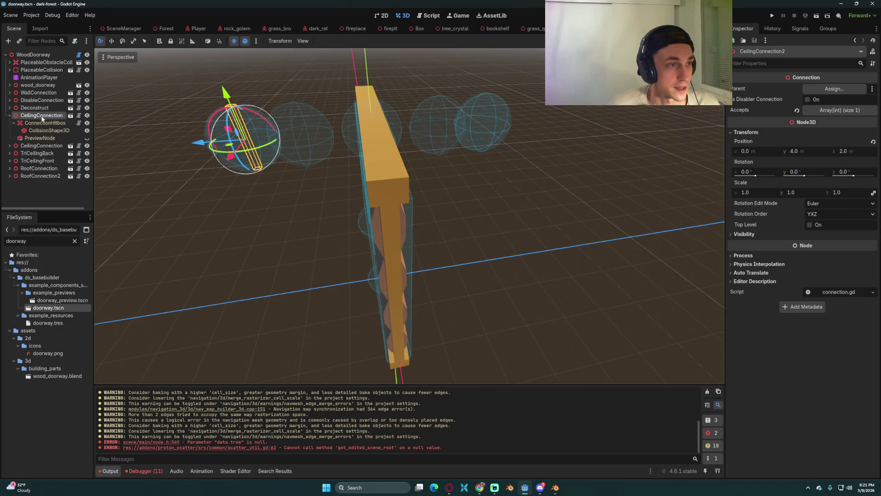
click(41, 145)
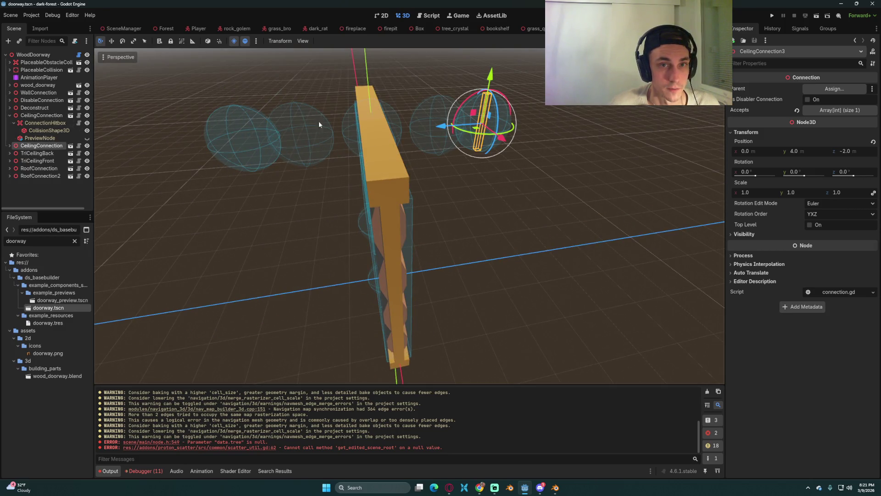
click(10, 115)
click(52, 118)
click(53, 123)
click(49, 115)
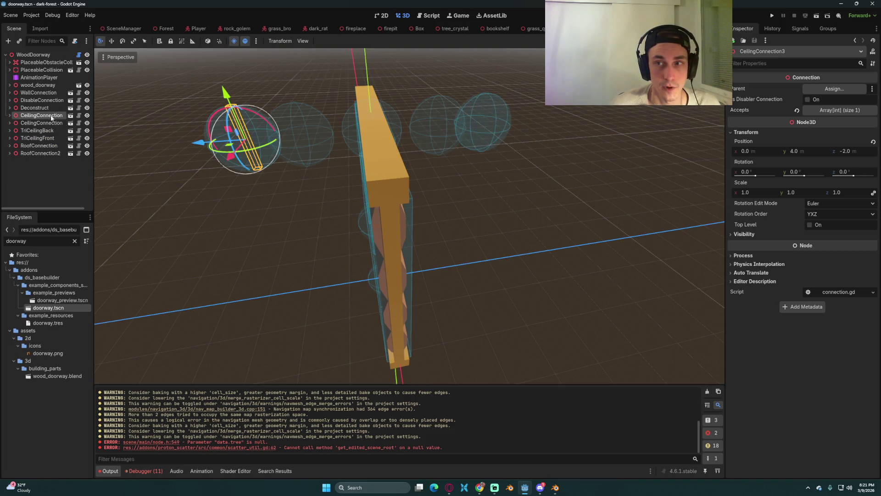
Leave the ceiling connection's Accepts on Ceiling and filter FileSystem by 'founda'
click(838, 112)
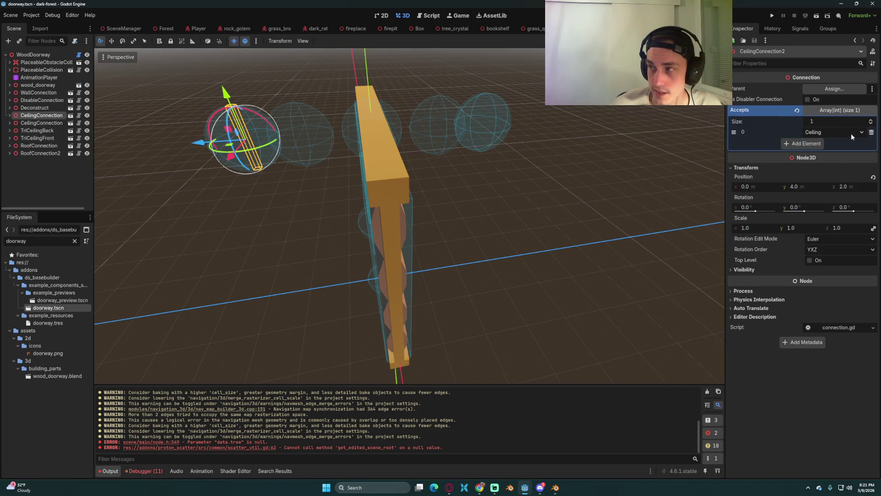
click(824, 133)
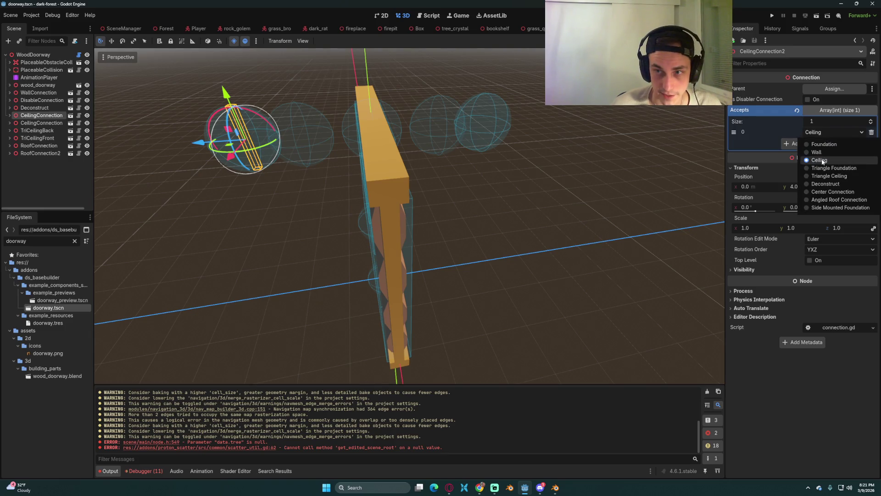
click(821, 159)
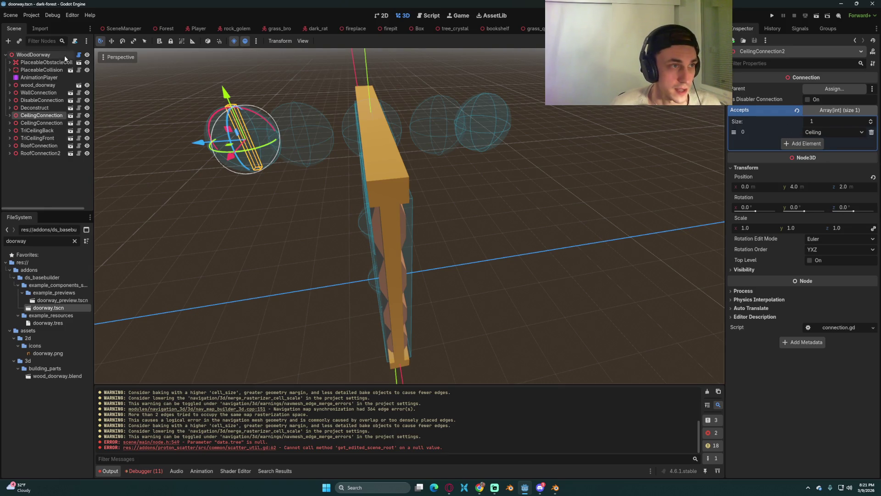
double_click(35, 237)
text(founda)
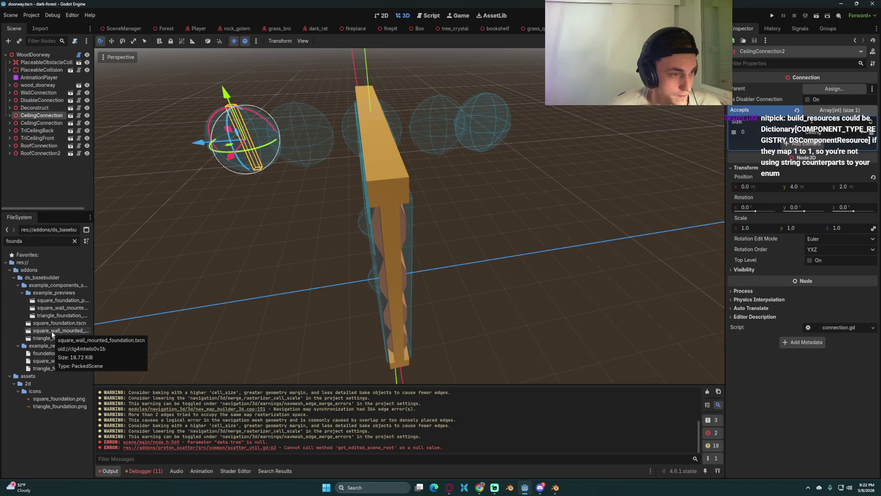
Open square_foundation.tscn and step through WallConnection5 to WallConnection8
double_click(65, 323)
scroll(37, 101, down, 3)
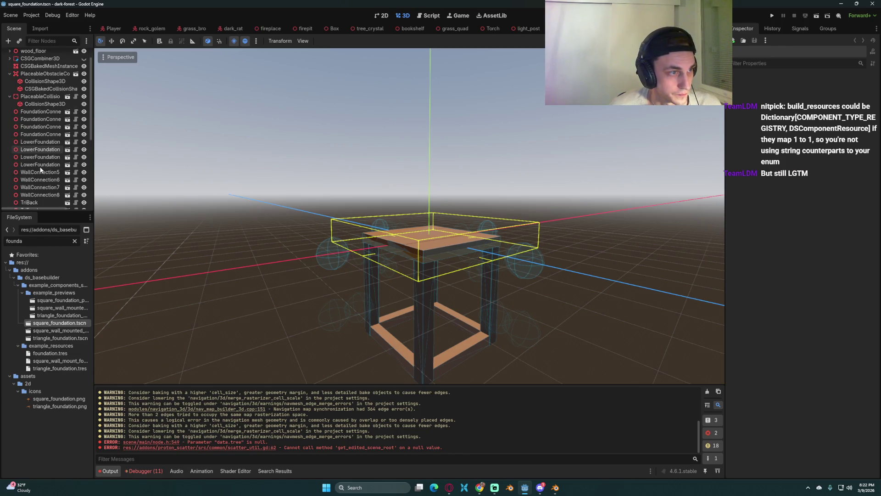
scroll(34, 113, down, 3)
double_click(33, 115)
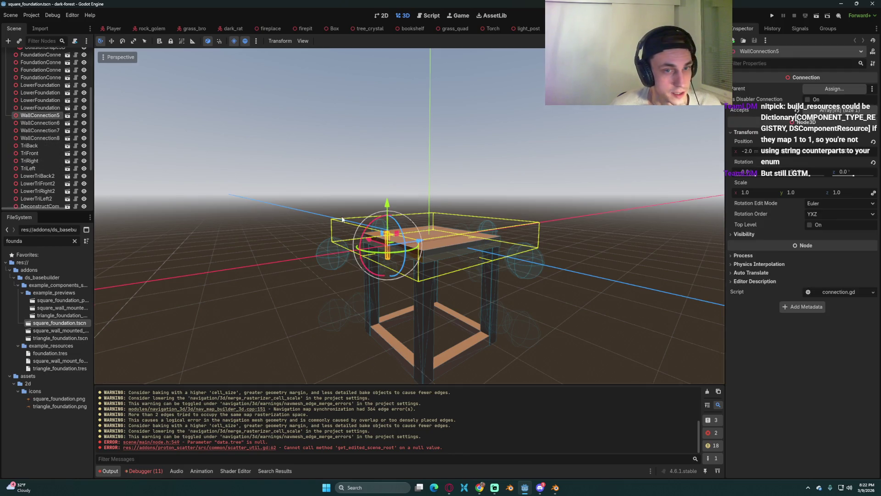
click(40, 122)
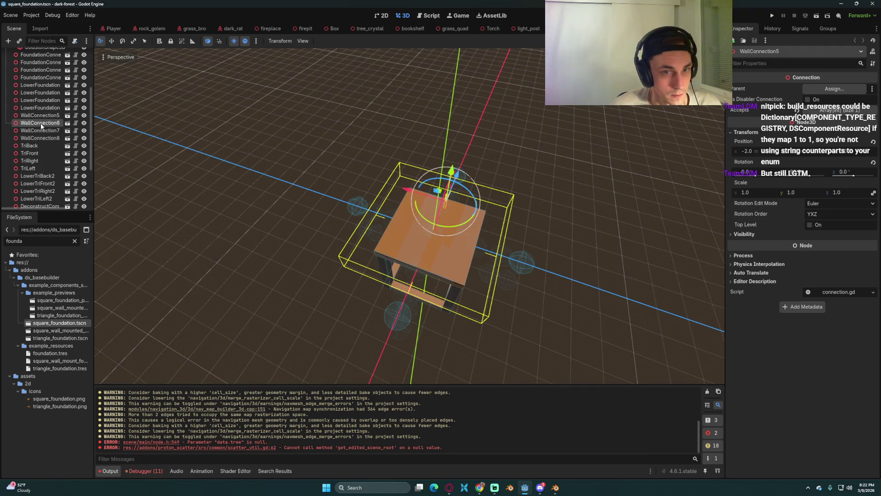
click(41, 130)
click(41, 138)
click(42, 131)
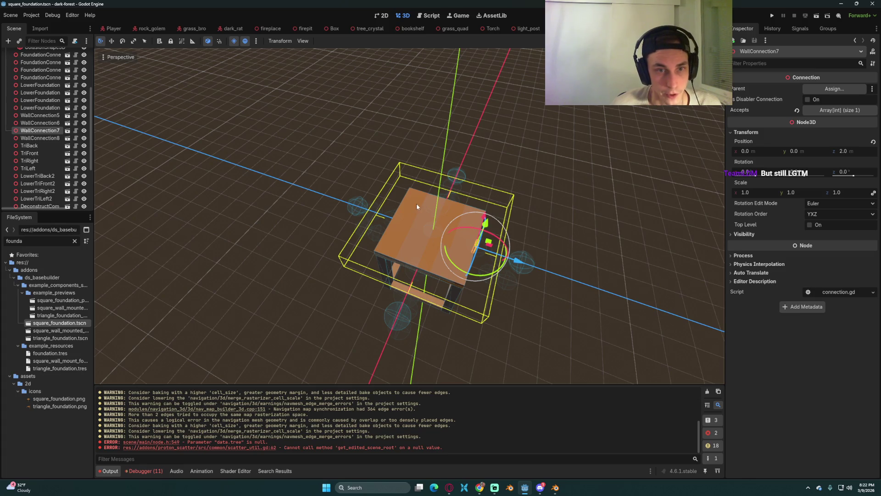
double_click(41, 123)
click(41, 115)
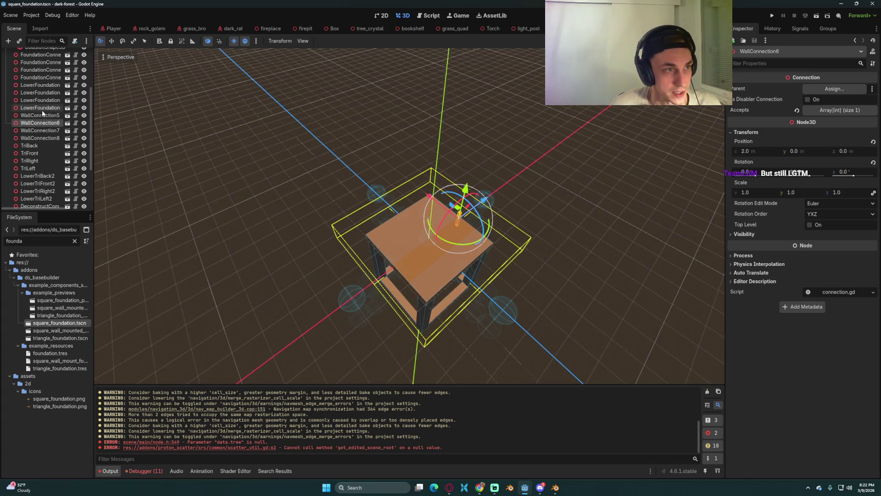
Leave WallConnection5's Accepts on Wall, then return to the Player scene
click(814, 112)
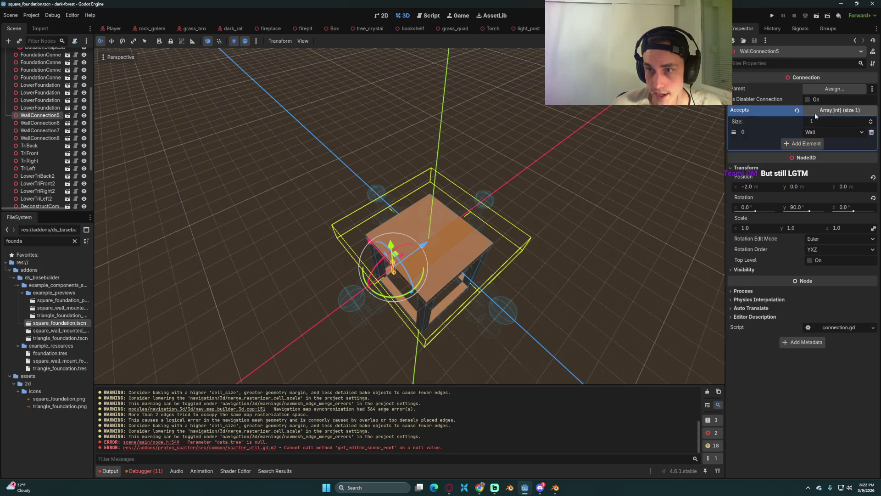
click(820, 132)
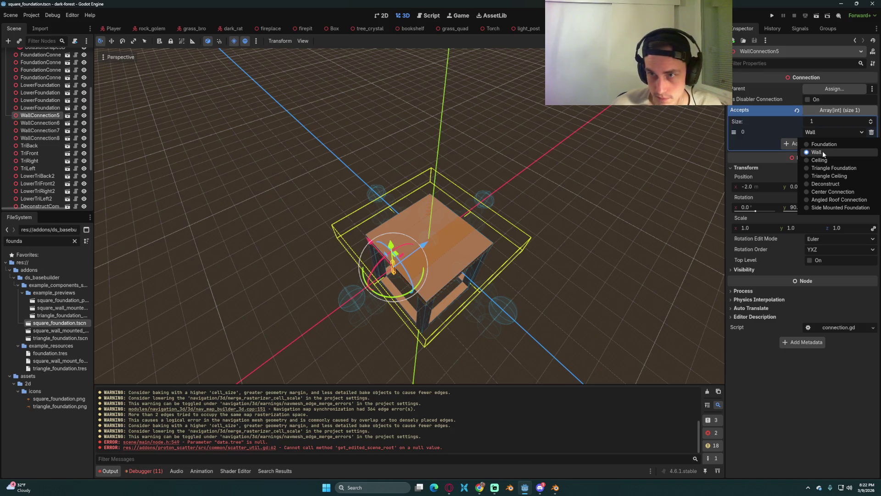
click(841, 125)
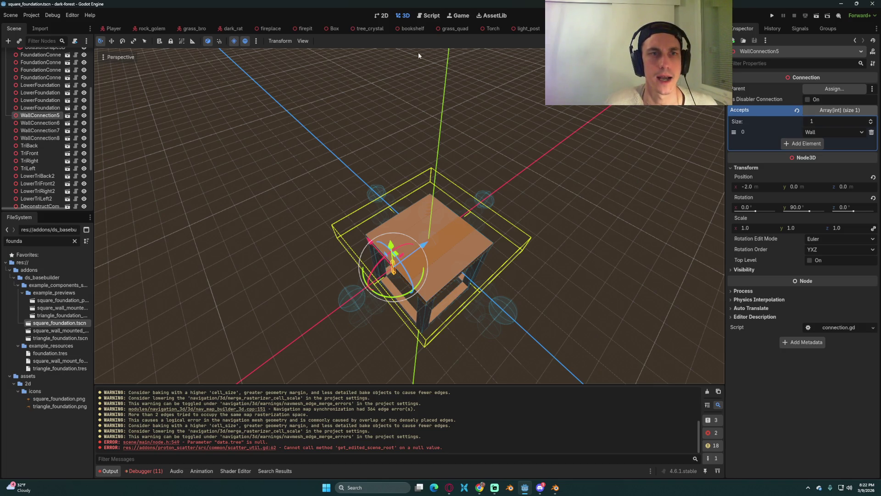
click(112, 29)
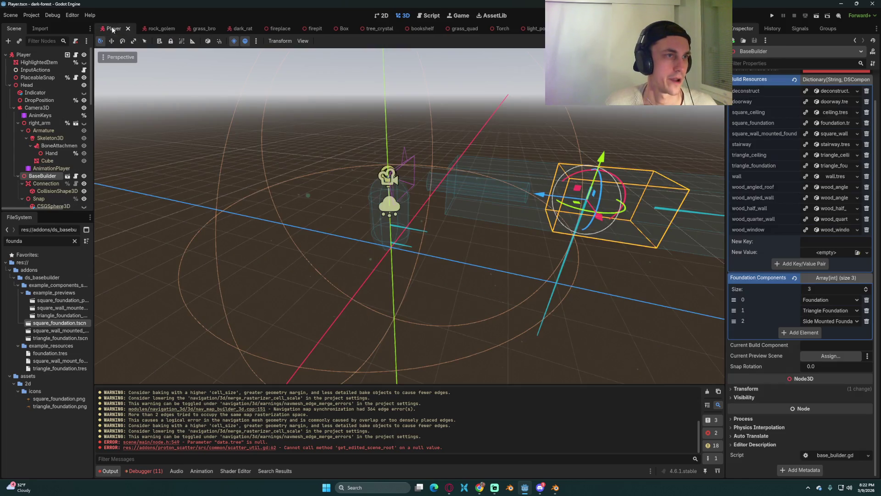
In the Player scene, select BaseBuilder and open its base_builder.gd script
click(27, 55)
click(42, 176)
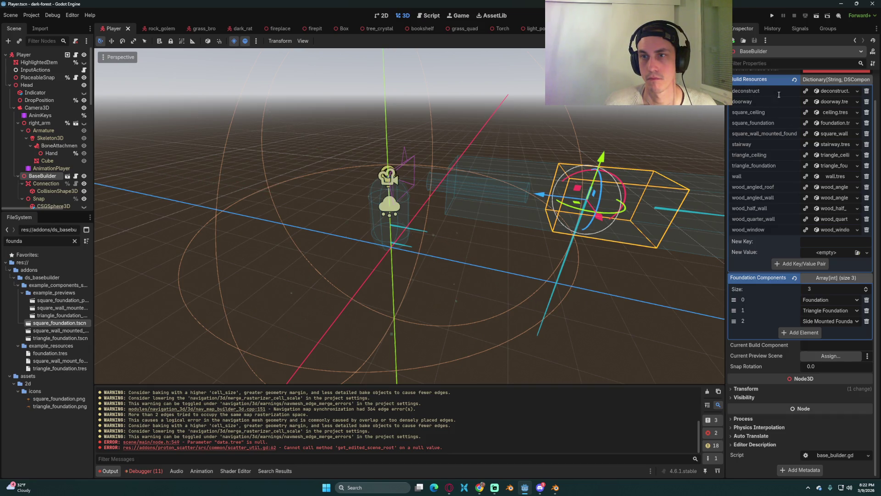
click(76, 55)
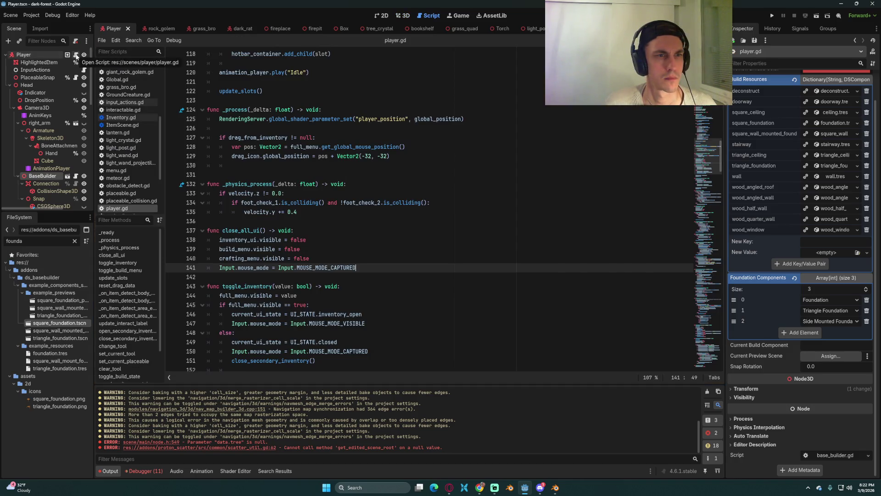
scroll(289, 159, up, 5)
click(74, 176)
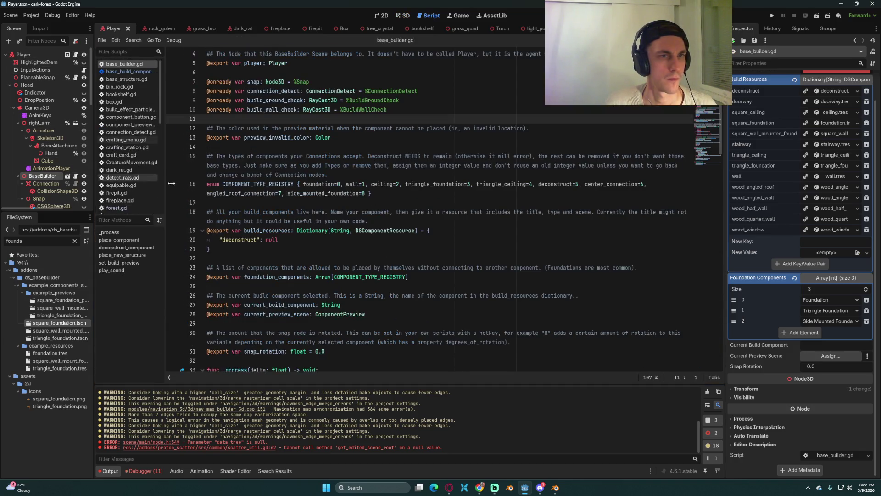
mouse_move(340, 230)
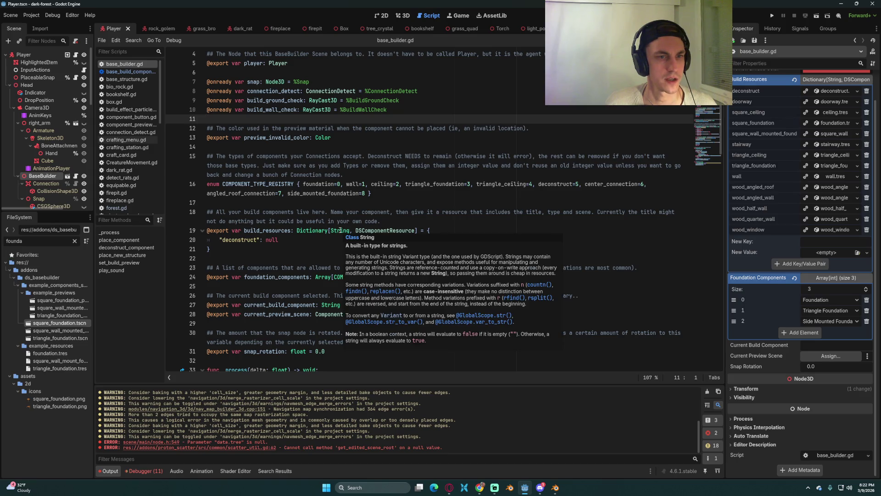
click(319, 239)
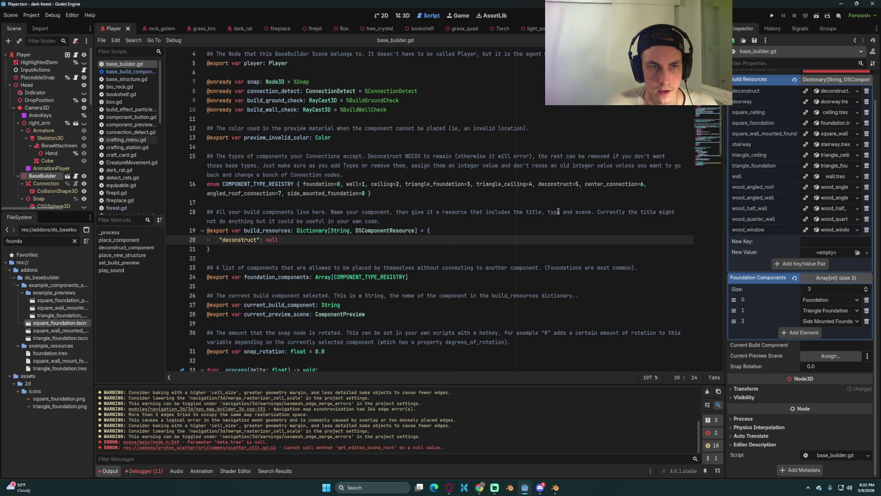
Read the build components comment and the deconstruct, square_foundation and wood_angled_roof Build Resources keys
drag(380, 221, 205, 214)
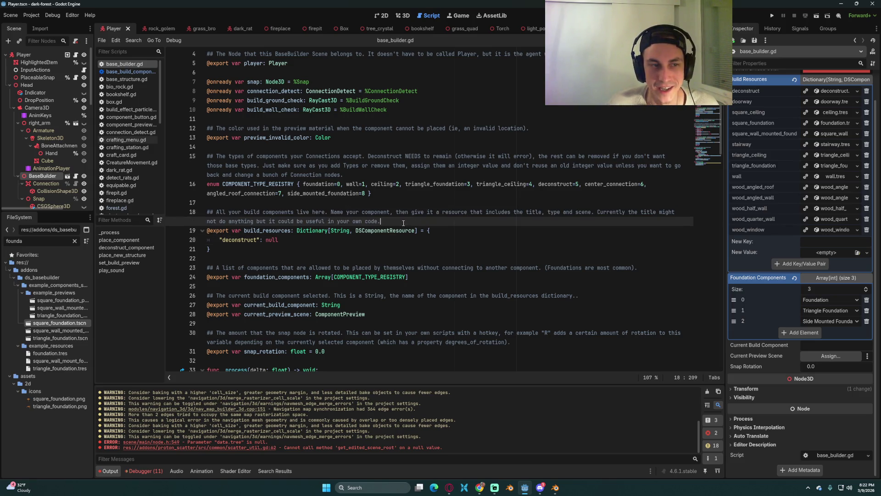
click(447, 225)
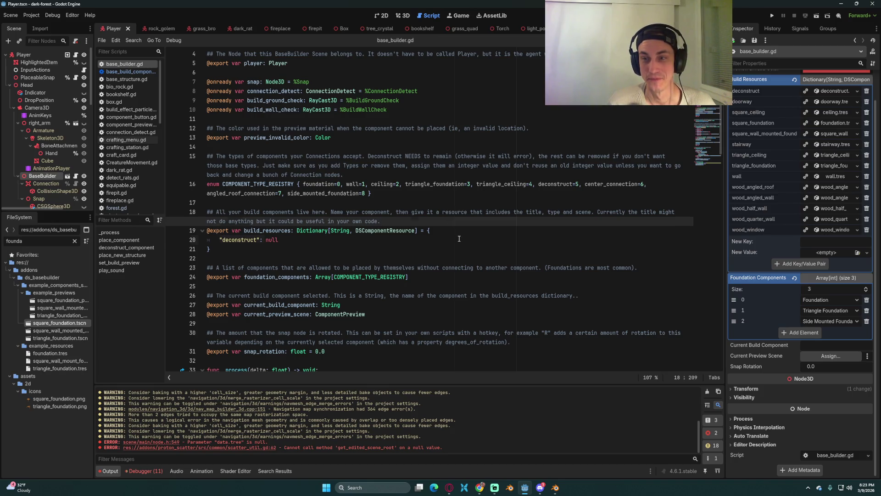
key(Down)
key(Down)
key(Down)
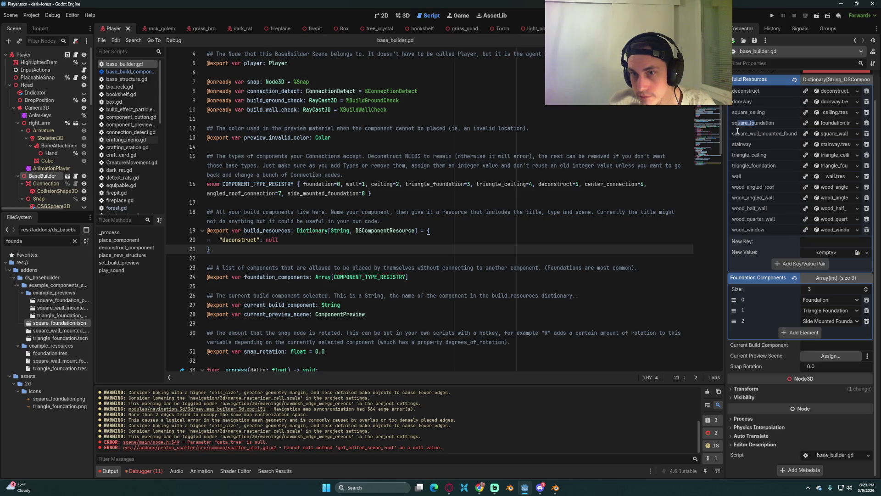
double_click(773, 94)
click(568, 228)
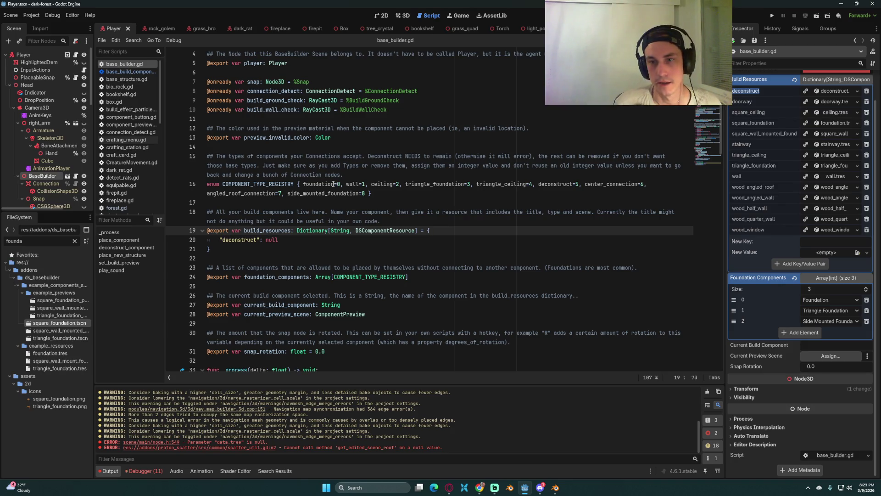
drag(775, 186, 732, 187)
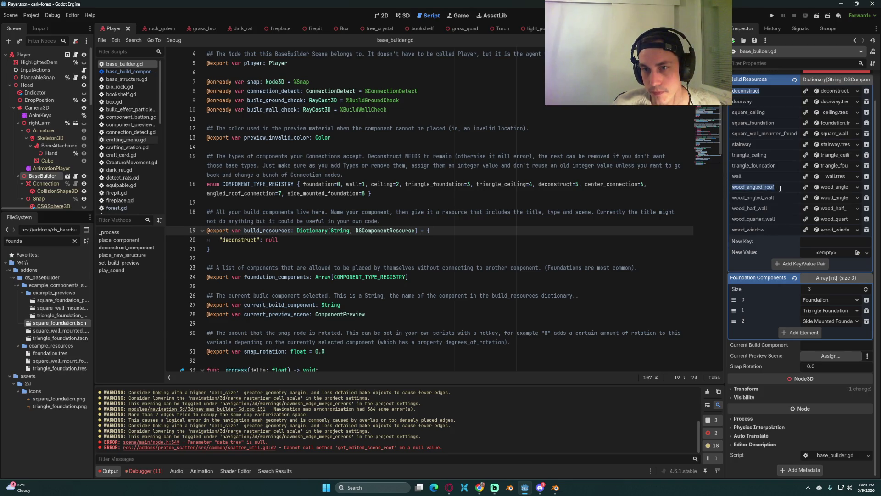
drag(774, 122, 753, 122)
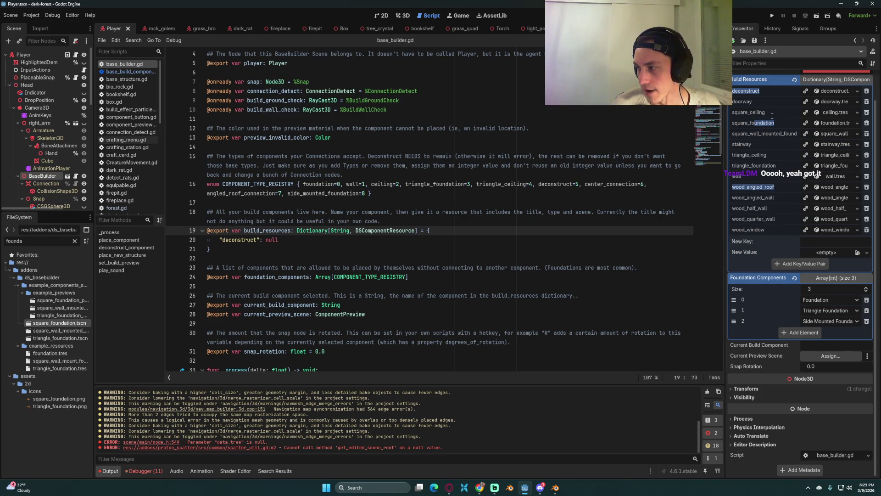
click(771, 93)
click(780, 122)
click(771, 195)
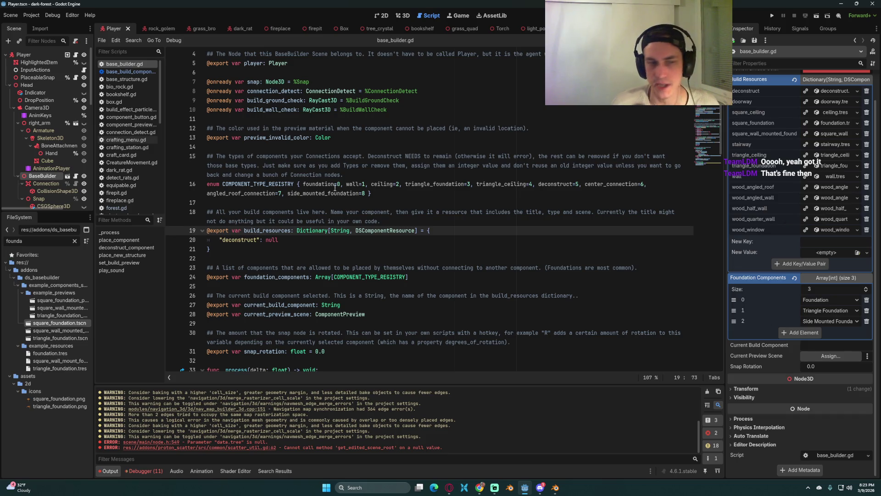
scroll(350, 260, down, 1)
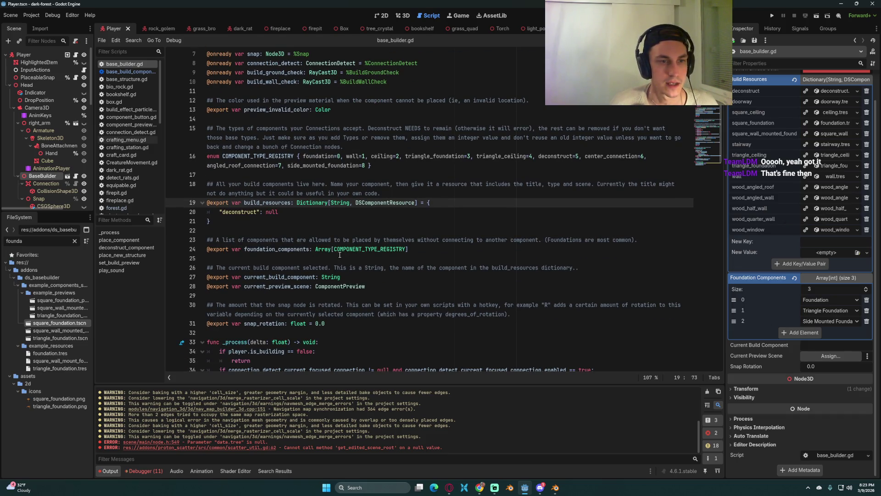
Review lines 18–24 of base_builder.gd, then widen the Inspector to show full Build Resources keys
click(450, 253)
key(shift+Home)
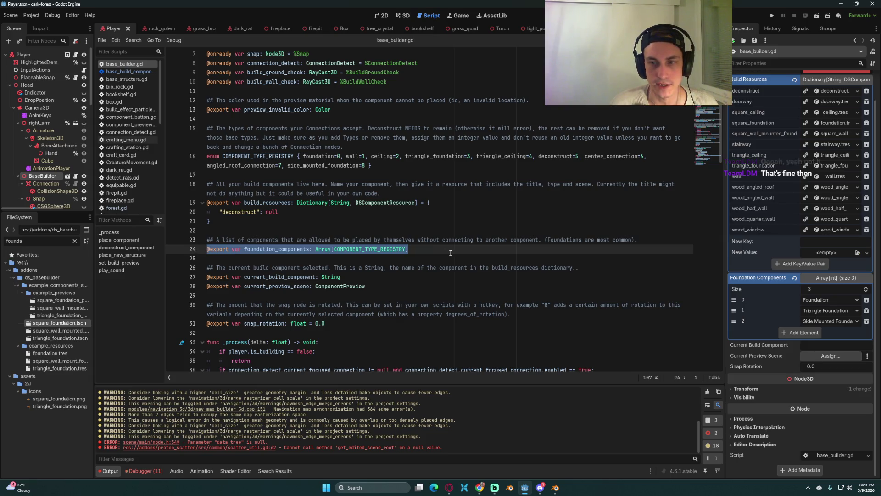
click(457, 253)
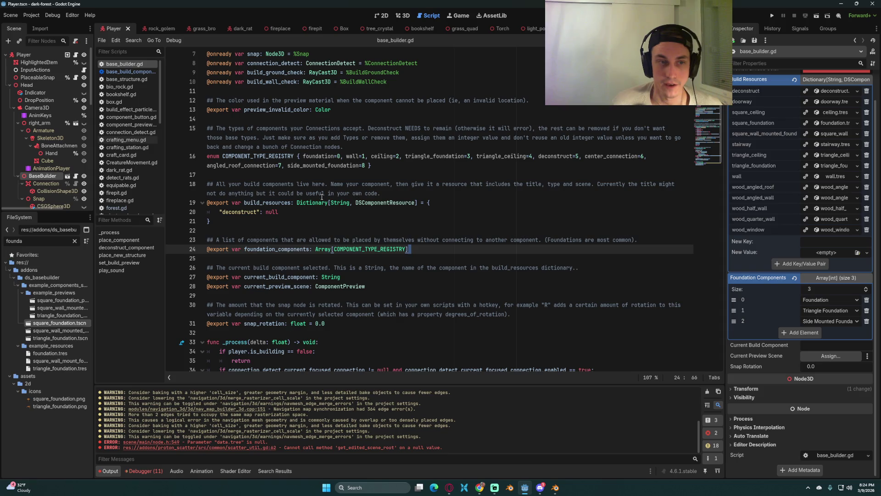
mouse_move(404, 191)
mouse_down()
mouse_move(659, 184)
mouse_move(205, 196)
mouse_up()
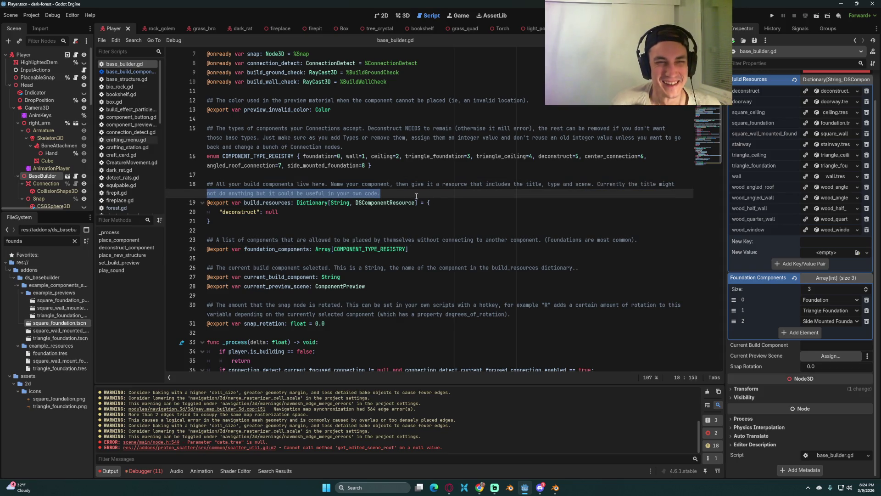
click(377, 193)
mouse_move(411, 193)
mouse_down()
mouse_move(261, 194)
mouse_move(229, 204)
mouse_move(275, 194)
mouse_move(242, 194)
mouse_up()
click(385, 189)
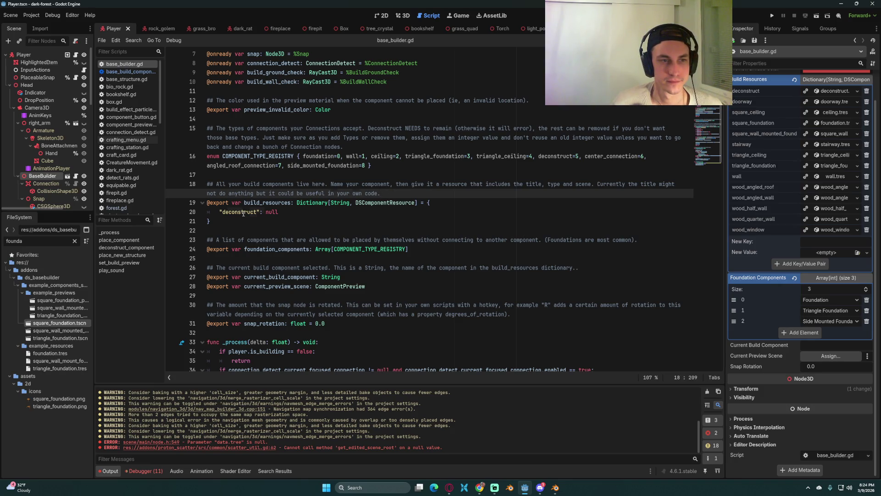
click(305, 212)
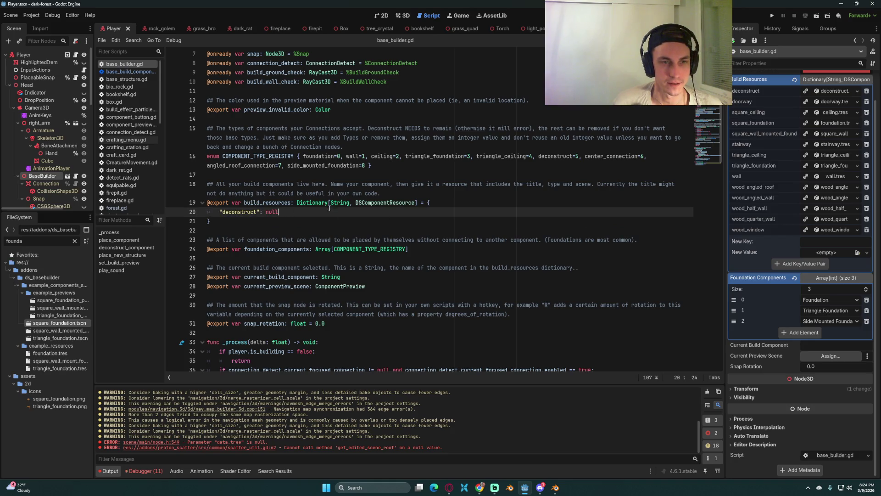
drag(291, 212, 219, 211)
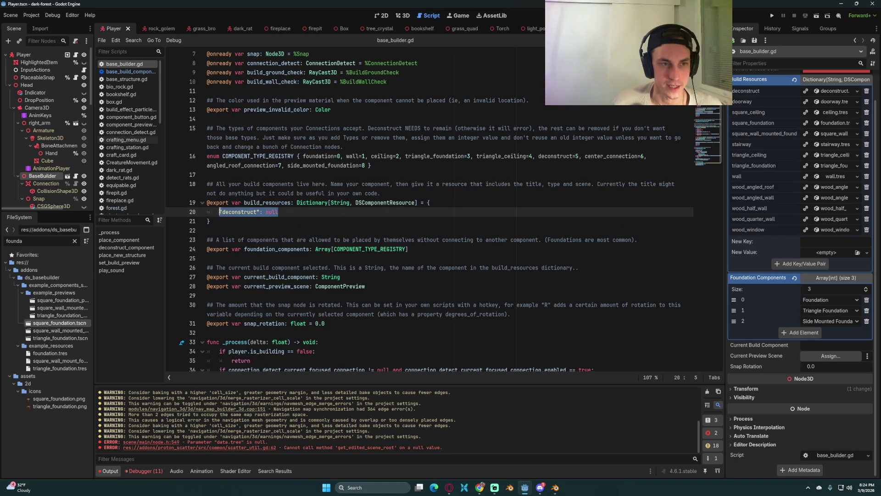
click(312, 214)
click(301, 220)
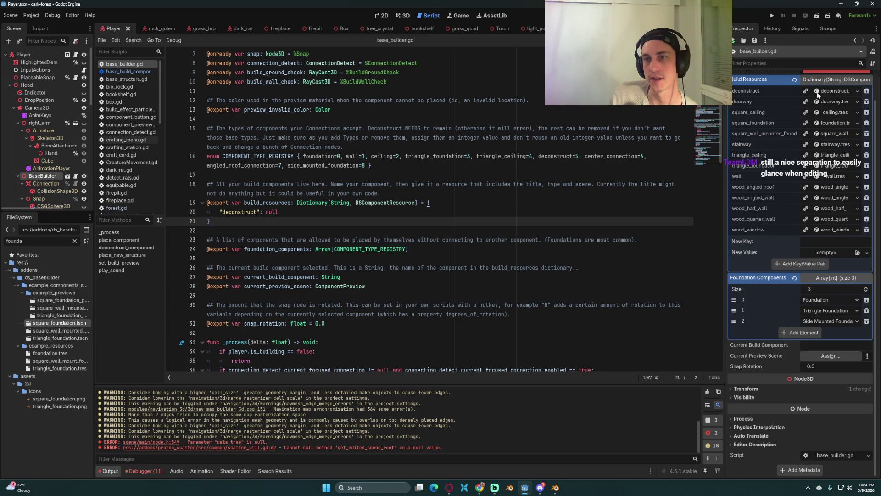
drag(733, 106, 645, 106)
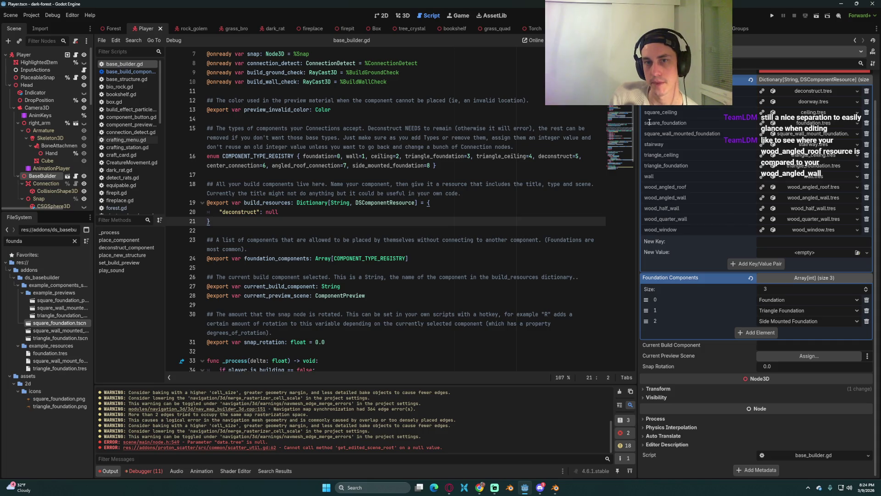
Check the square_wall_mounted_foundation key, collapse BaseBuilder, and open the BuildMenu scene
drag(732, 244, 738, 243)
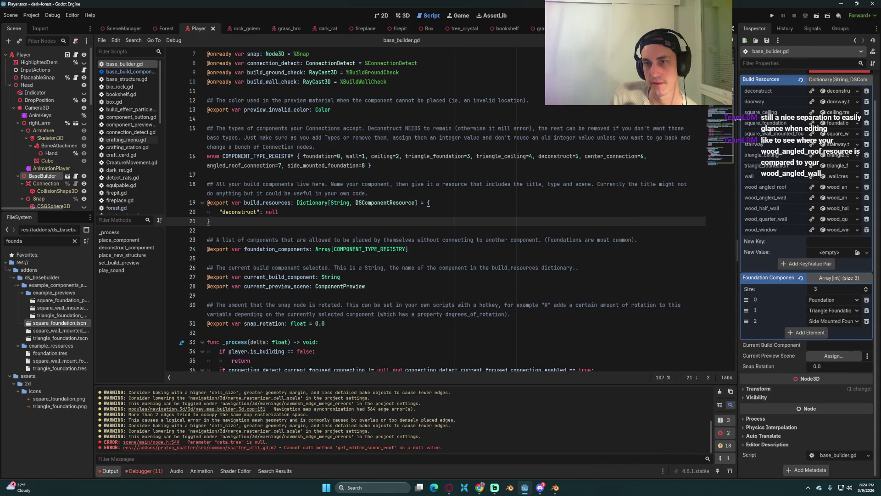
mouse_move(749, 134)
mouse_down()
mouse_move(805, 134)
mouse_move(738, 132)
mouse_up()
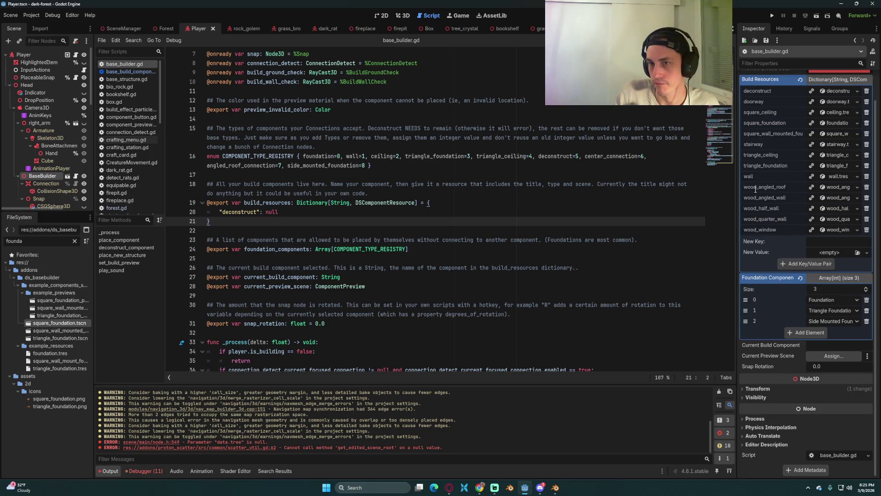
click(476, 200)
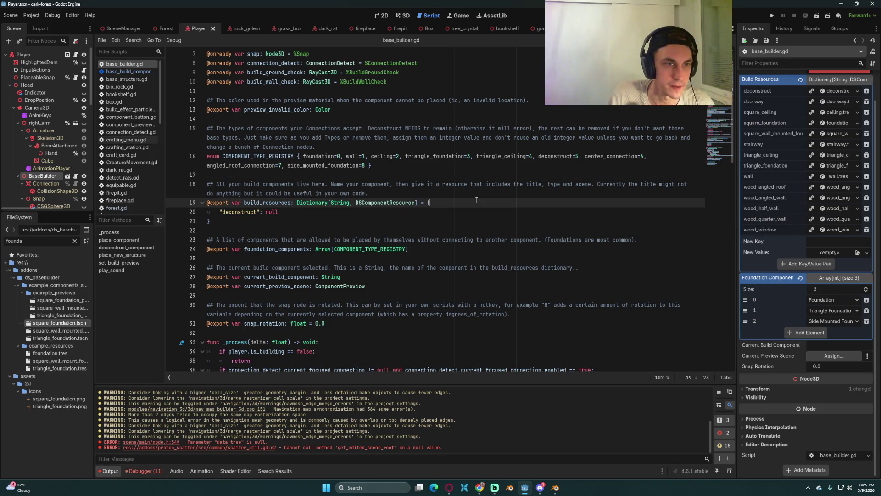
click(16, 177)
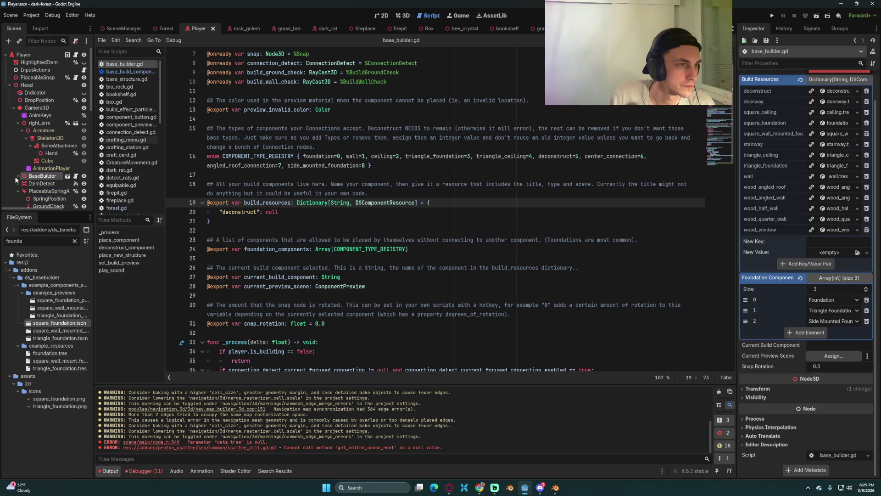
scroll(16, 179, down, 3)
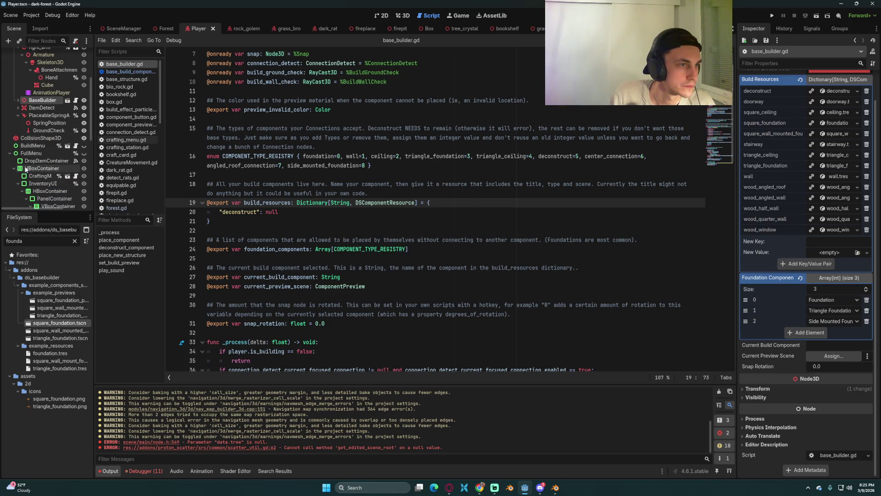
click(67, 145)
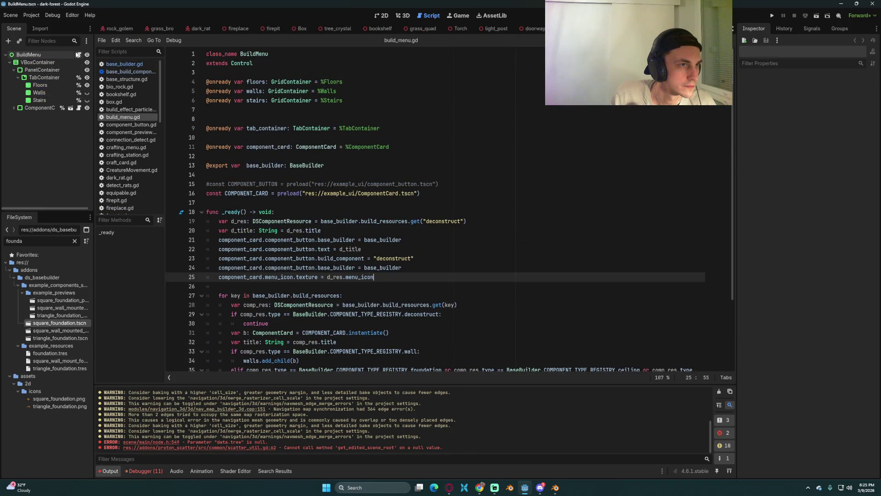
Read build_menu.gd's _ready loop over base_builder.build_resources and its continue check
scroll(428, 219, down, 3)
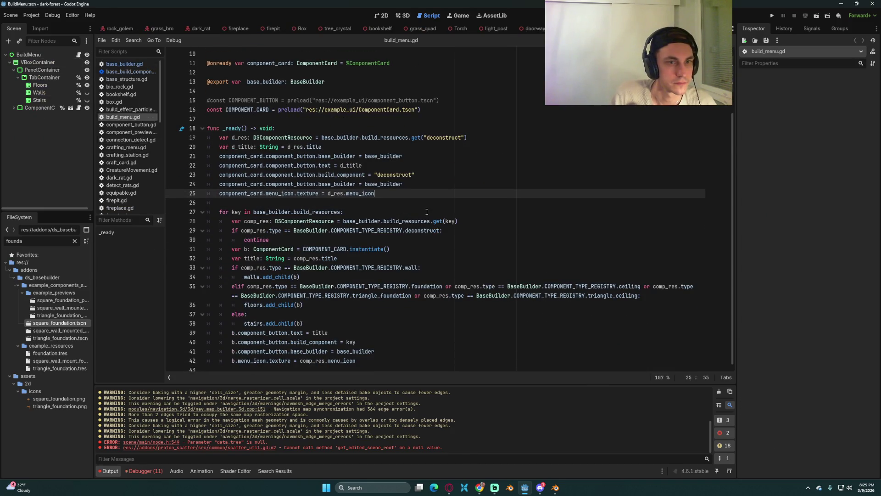
click(425, 198)
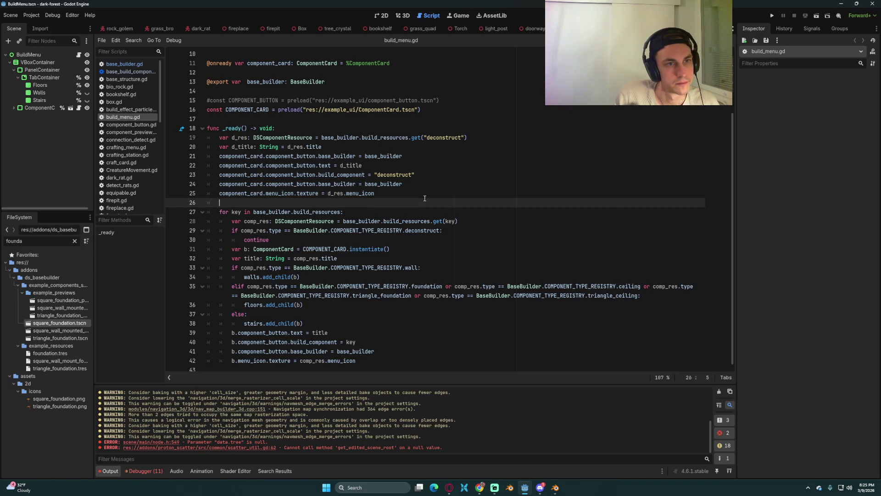
click(450, 155)
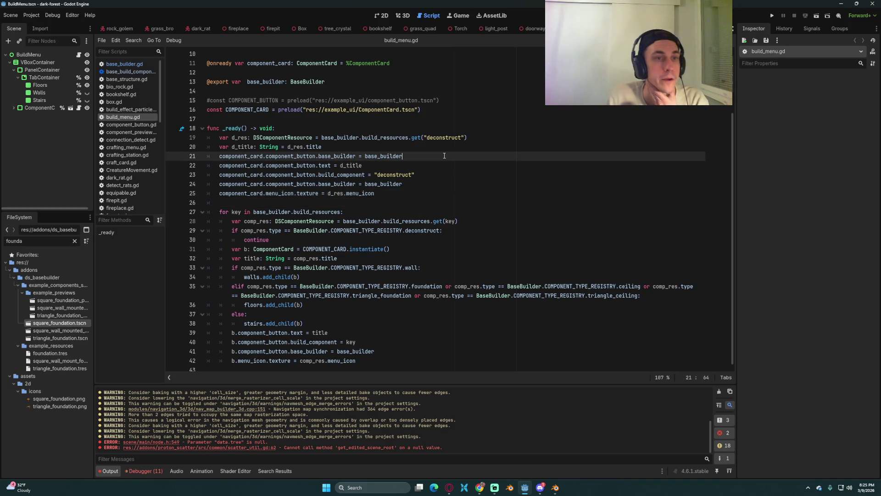
click(331, 147)
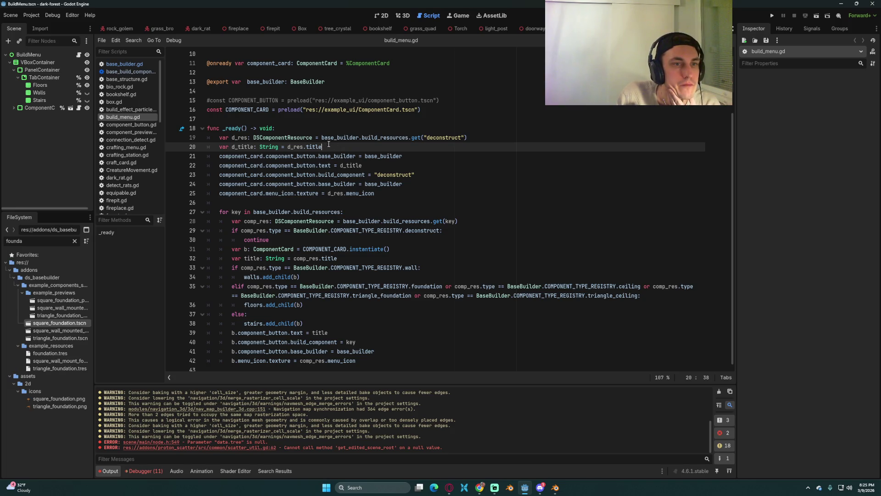
click(386, 204)
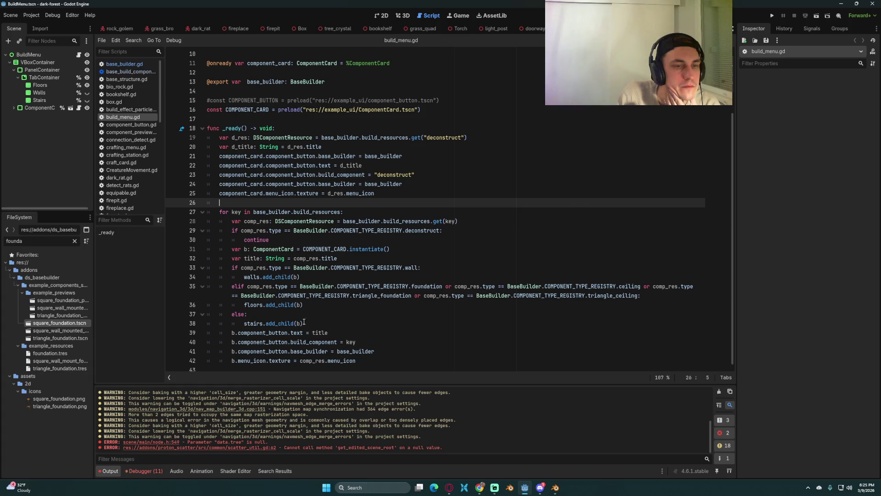
click(360, 257)
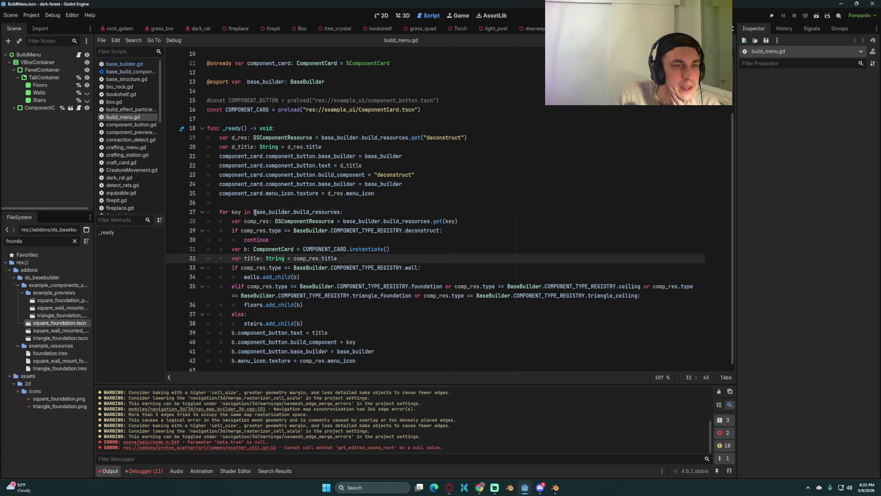
drag(254, 212, 353, 211)
click(330, 240)
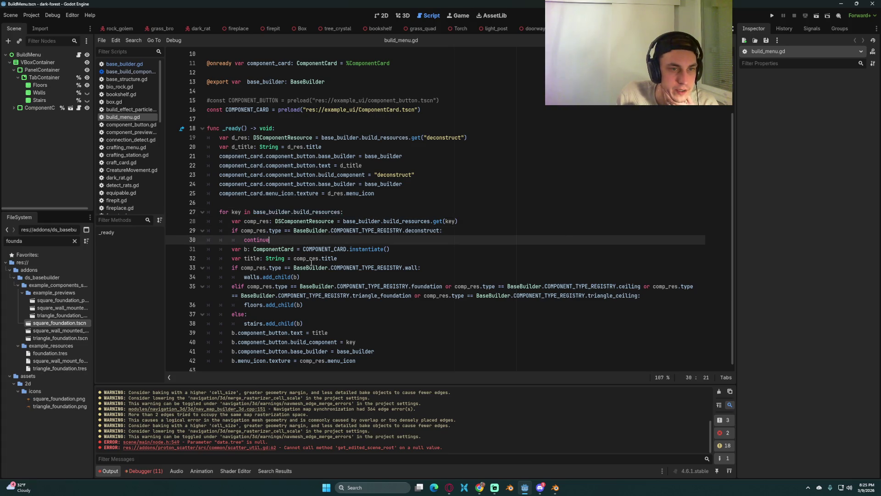
Trace the walls.add_child and else branches and inspect the Floors and Walls grid containers
click(285, 289)
click(323, 315)
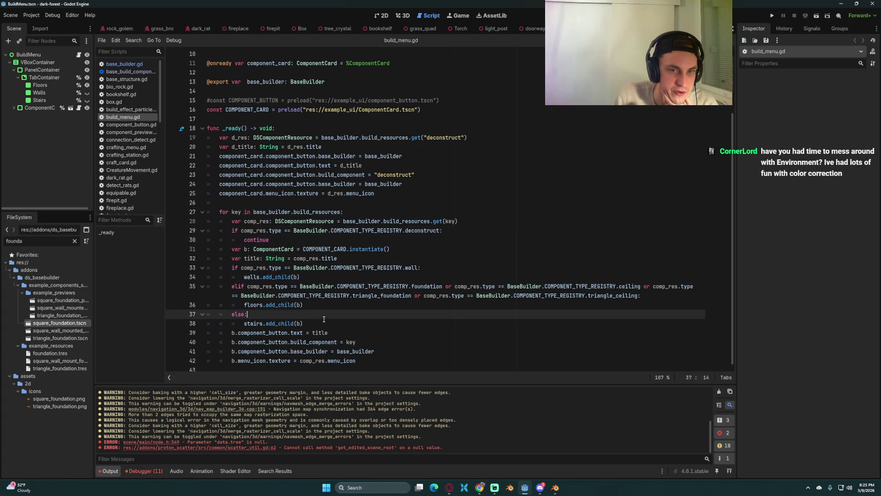
click(317, 323)
click(315, 313)
click(315, 305)
click(314, 277)
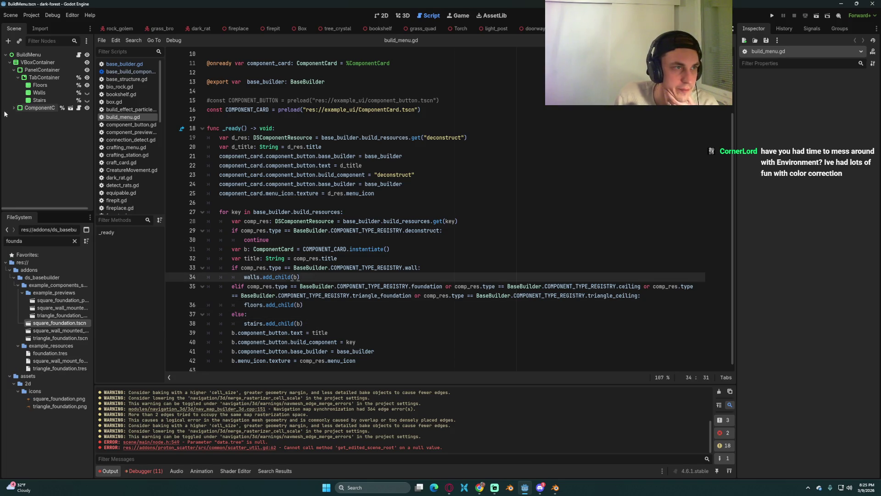
click(39, 85)
click(39, 92)
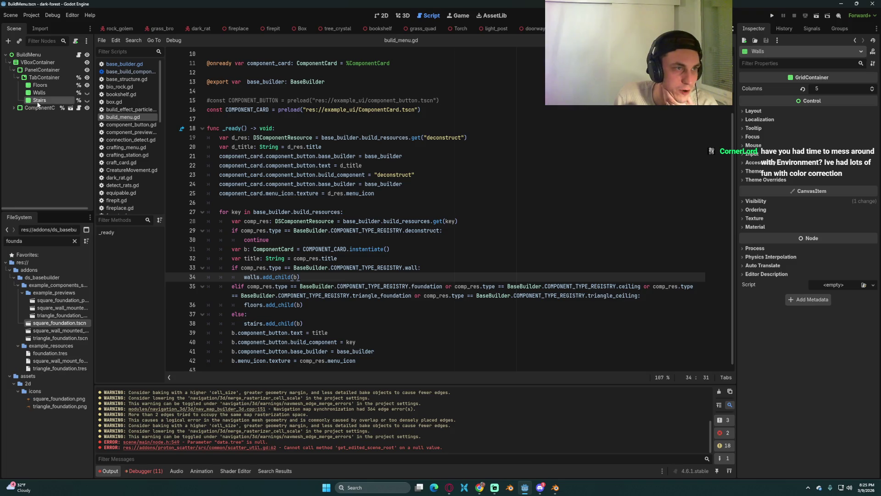
Examine the deconstruct, wall type and foundation checks and title variable, then switch to the light post scene
click(355, 303)
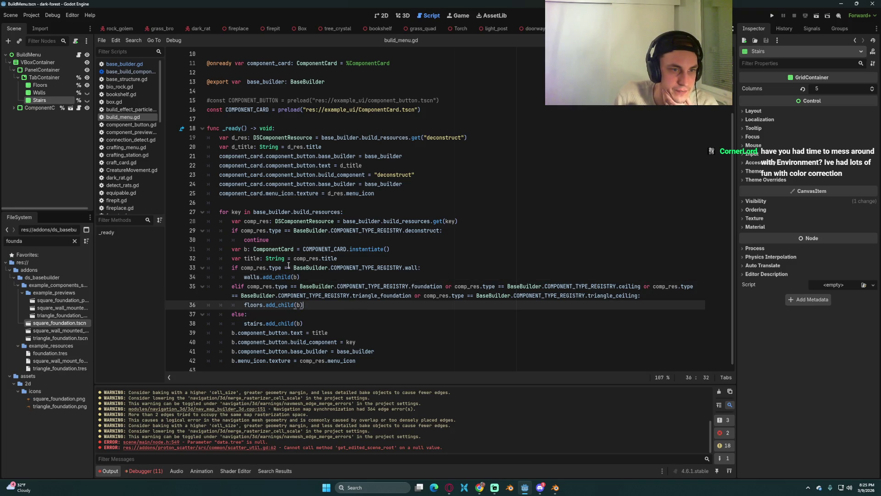
click(304, 230)
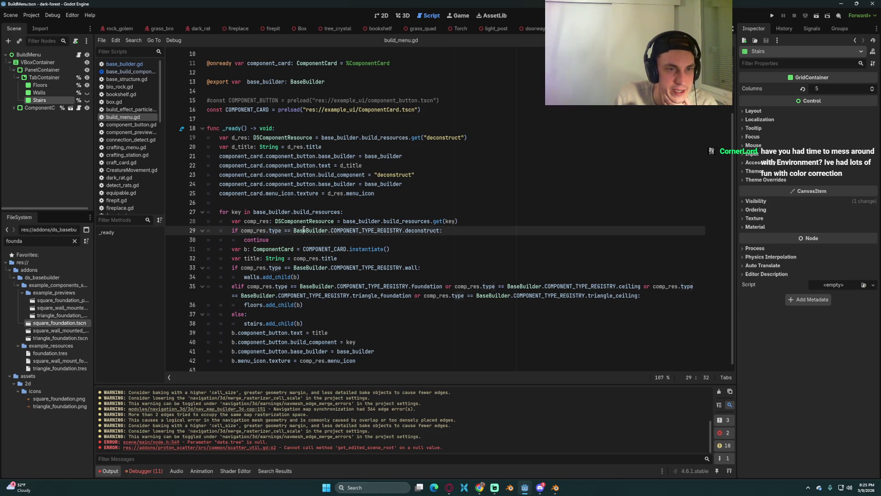
click(420, 230)
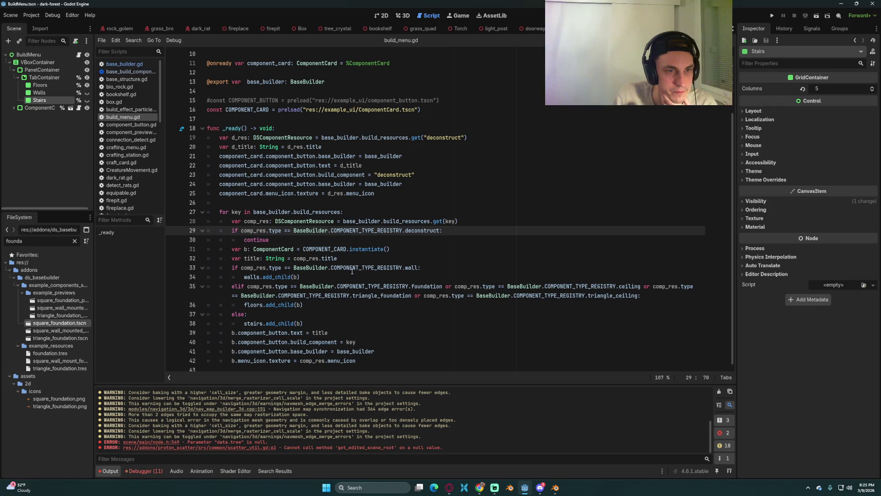
mouse_move(333, 265)
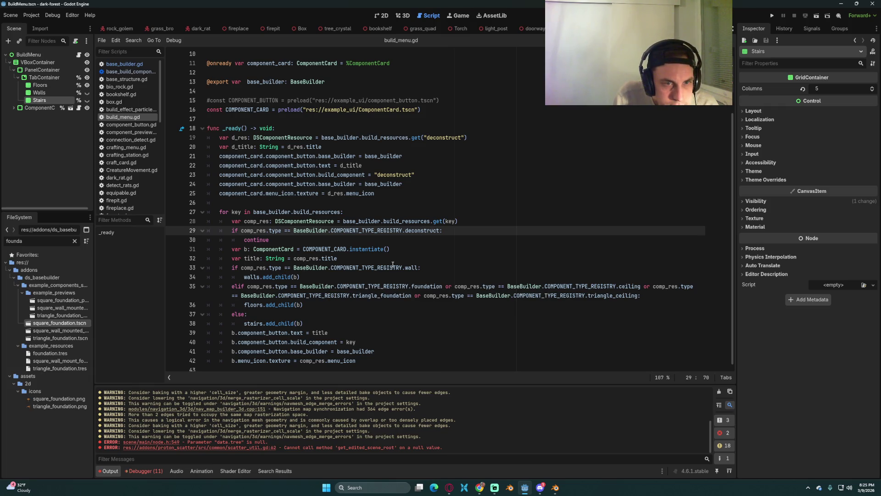
mouse_move(410, 268)
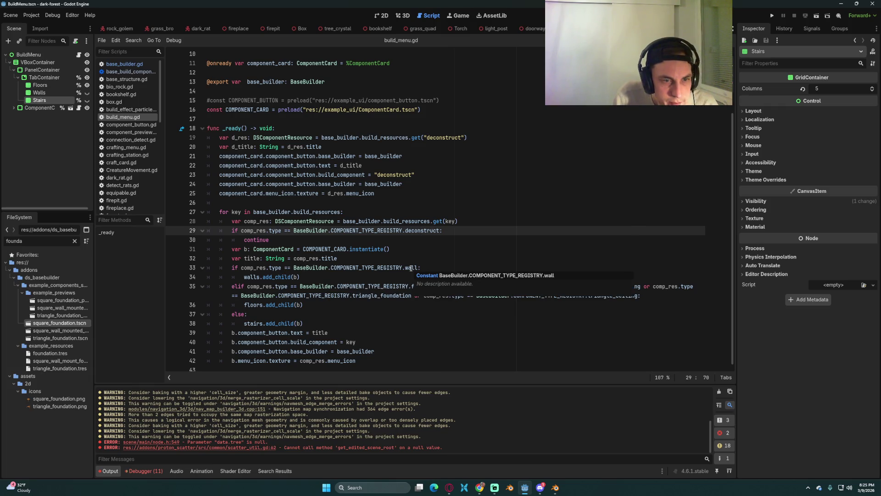
double_click(256, 259)
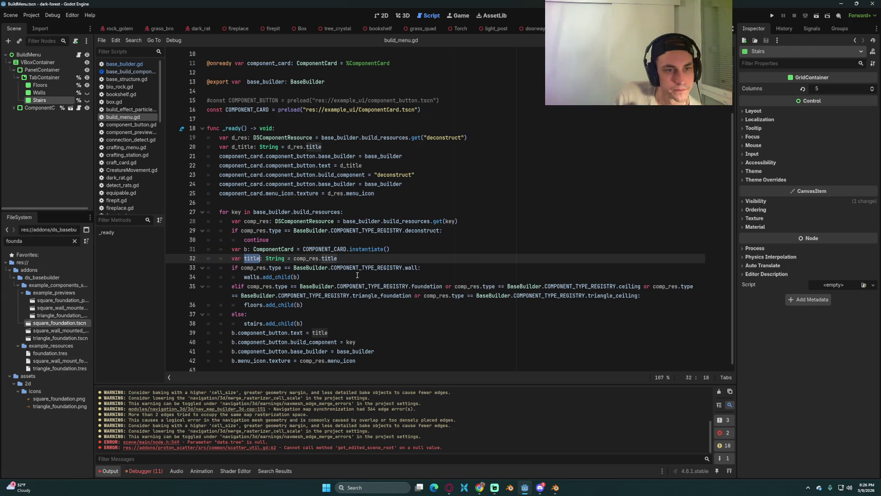
click(416, 267)
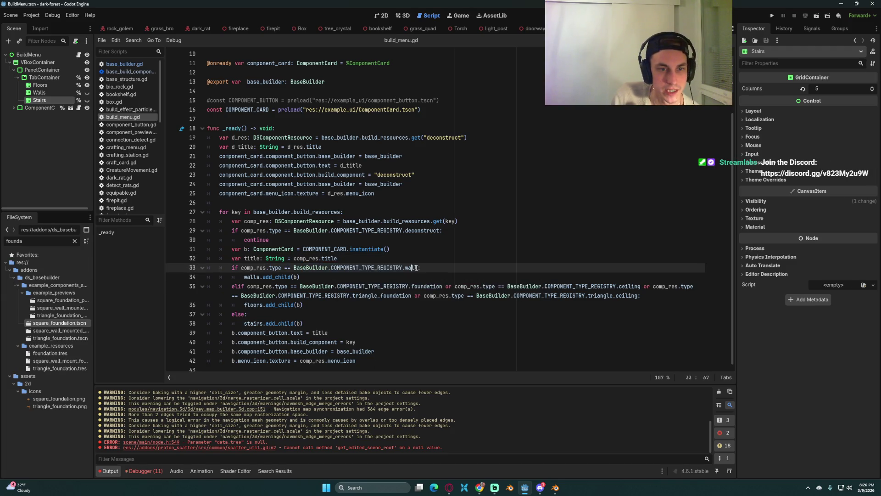
click(322, 286)
click(39, 85)
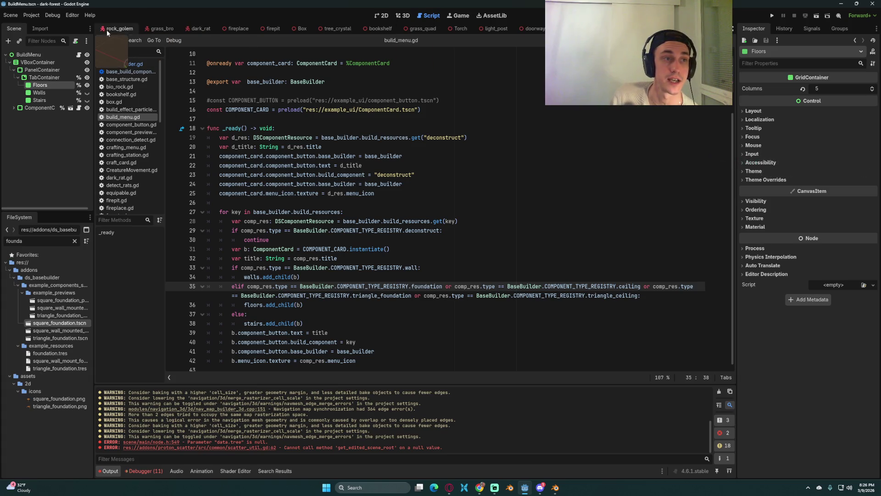
click(124, 71)
Cycle through the open scenes, closing grass_quad, and settle on the Forest scene
key(ctrl+Tab)
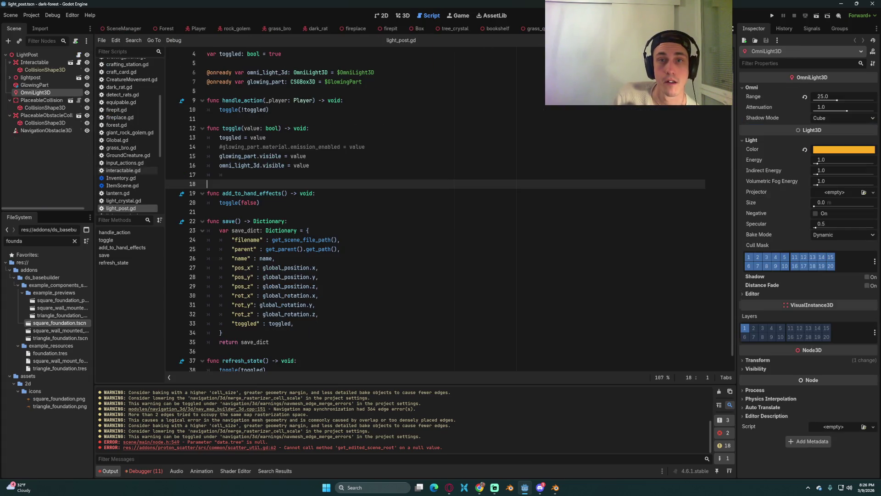
key(ctrl+Tab)
key(ctrl+Tab)
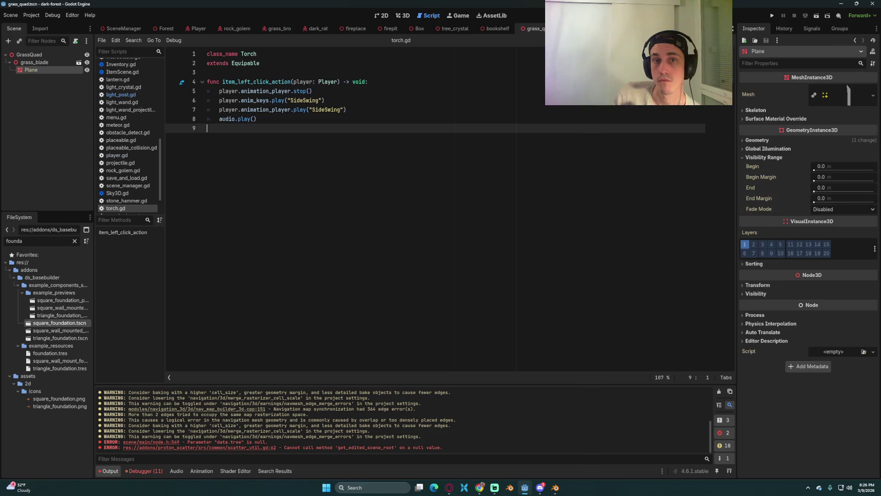
middle_click(535, 28)
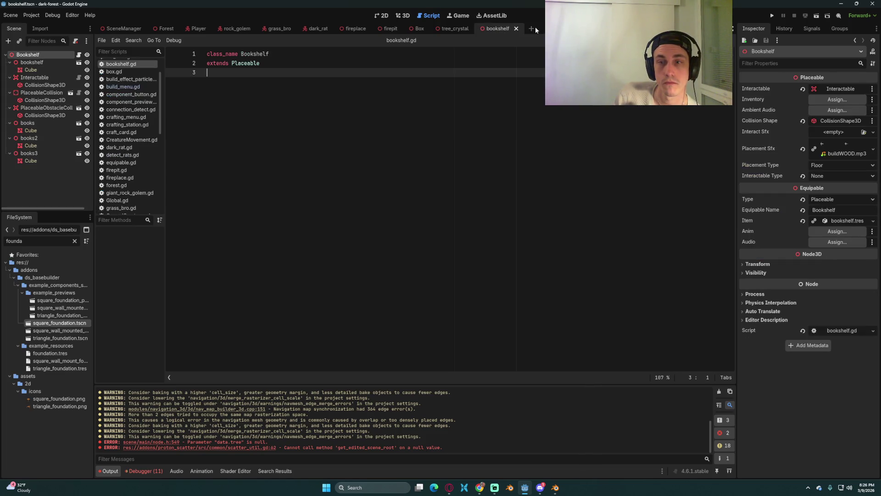
click(451, 28)
click(503, 28)
click(418, 29)
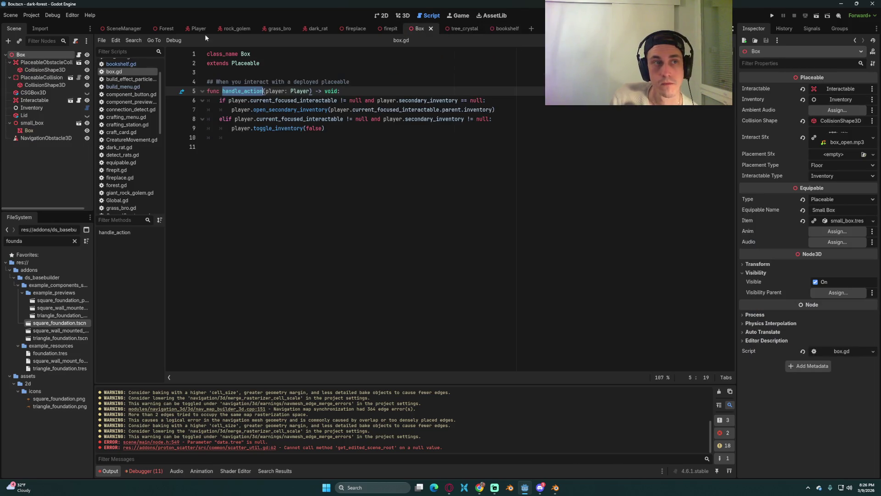
click(168, 31)
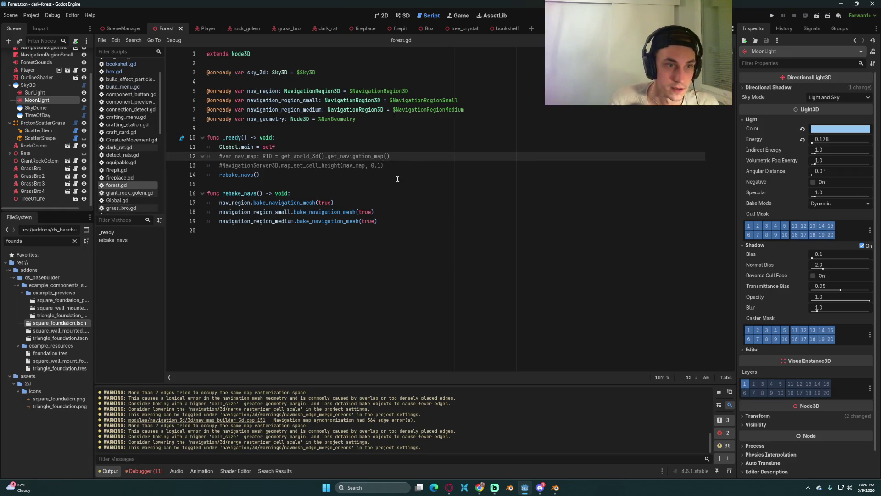
Review lines 9–15 of forest.gd, then switch to the fireplace scene
click(379, 186)
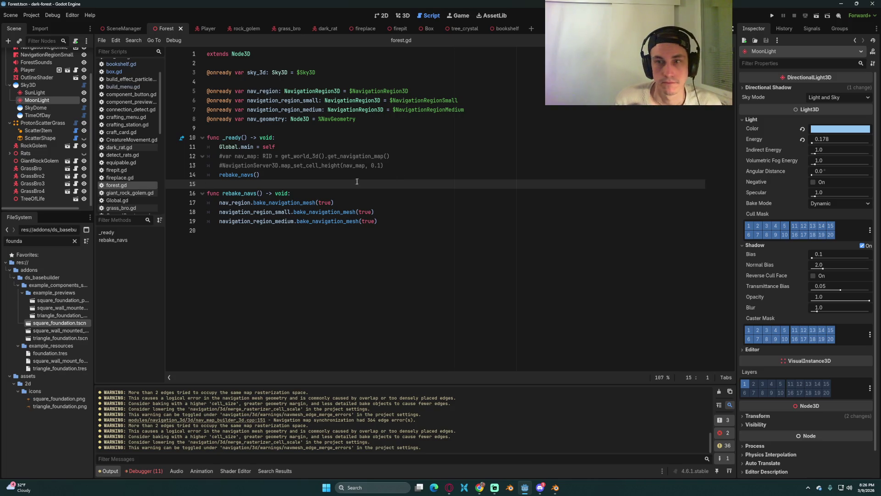
click(439, 147)
click(395, 128)
click(360, 29)
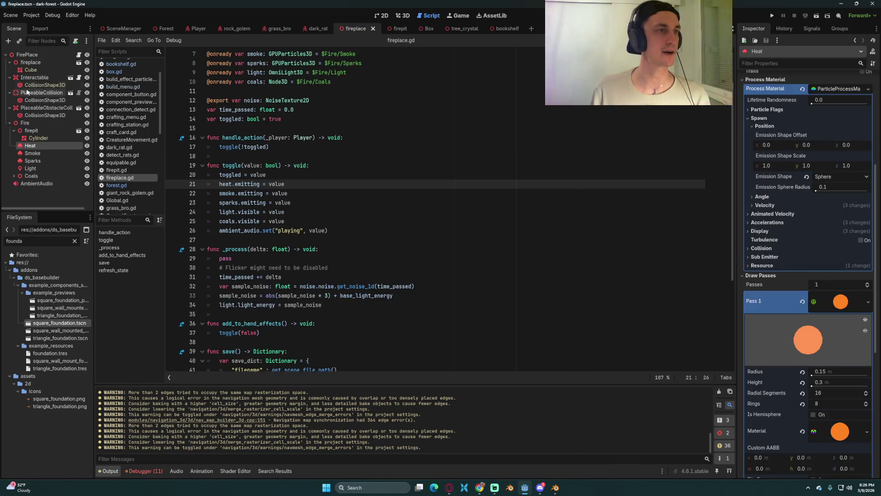
Inspect the fireplace's Sparks particle node, its draw pass mesh and the light.visible toggle line
click(45, 153)
click(43, 160)
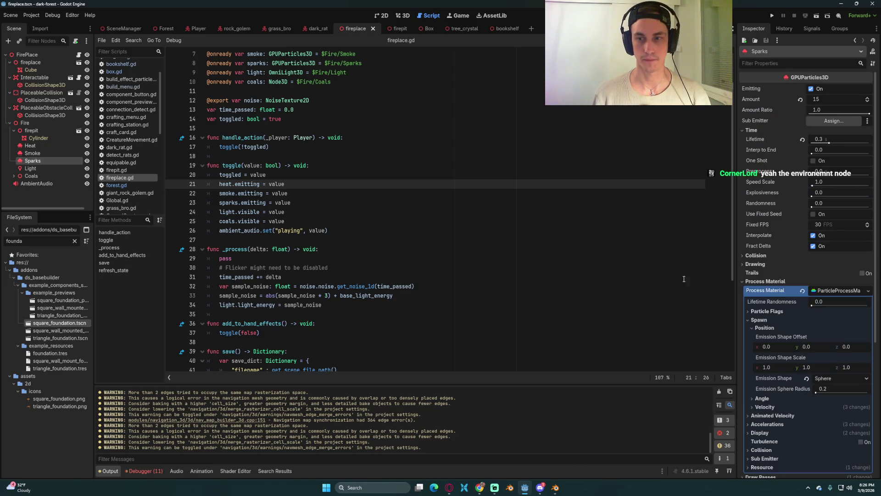
scroll(796, 326, down, 5)
click(780, 275)
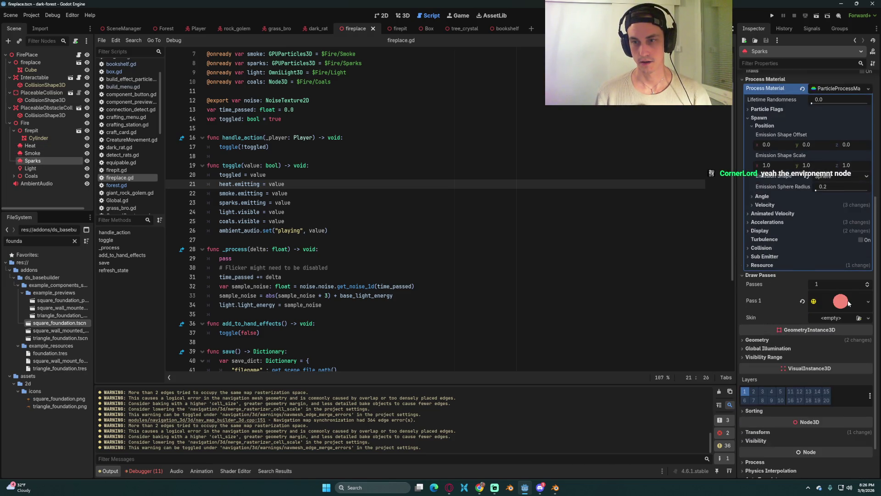
click(409, 212)
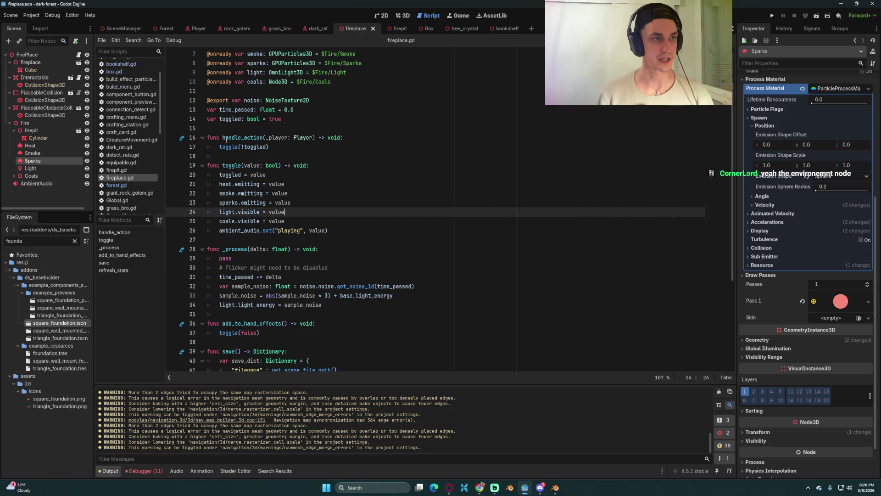
Copy HeatCard, SmokeCard and SparksCard from the firepit scene and return to the fireplace's Fire node
click(395, 27)
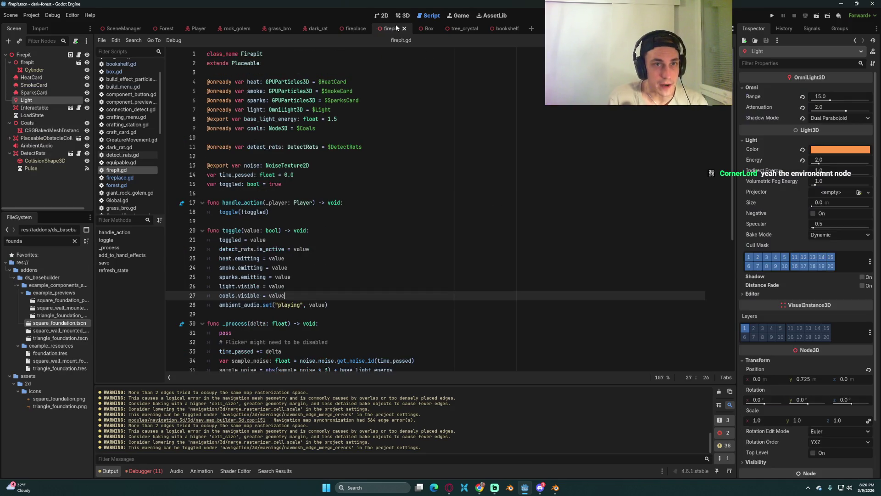
click(41, 77)
shift+click(42, 93)
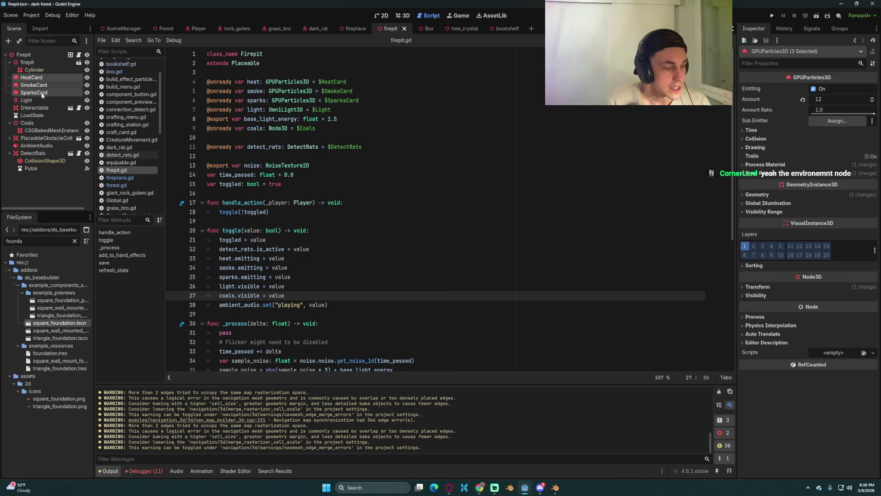
click(345, 28)
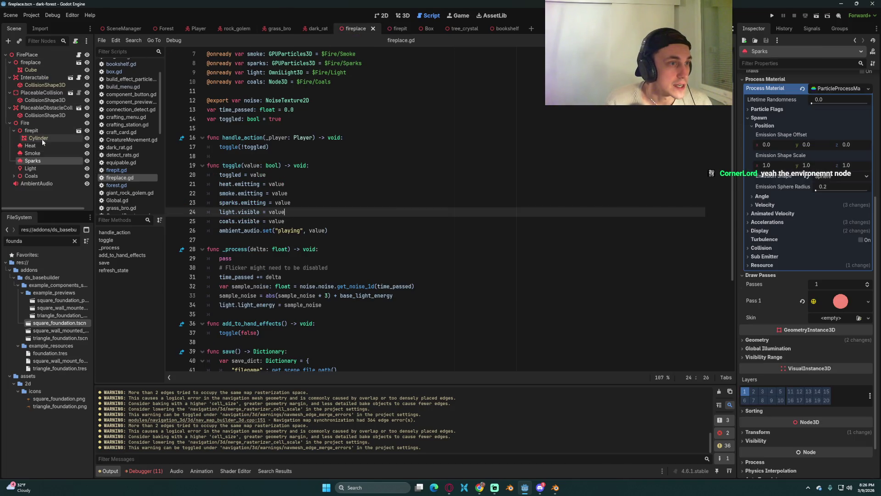
click(32, 131)
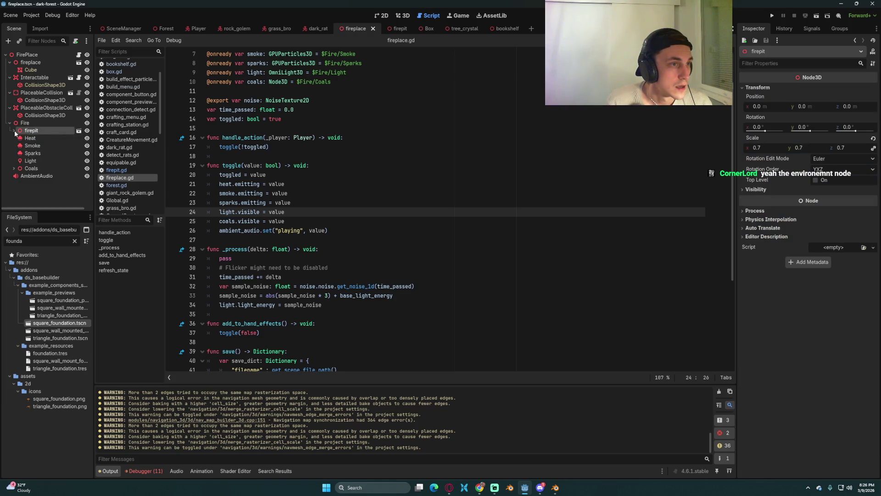
right_click(27, 123)
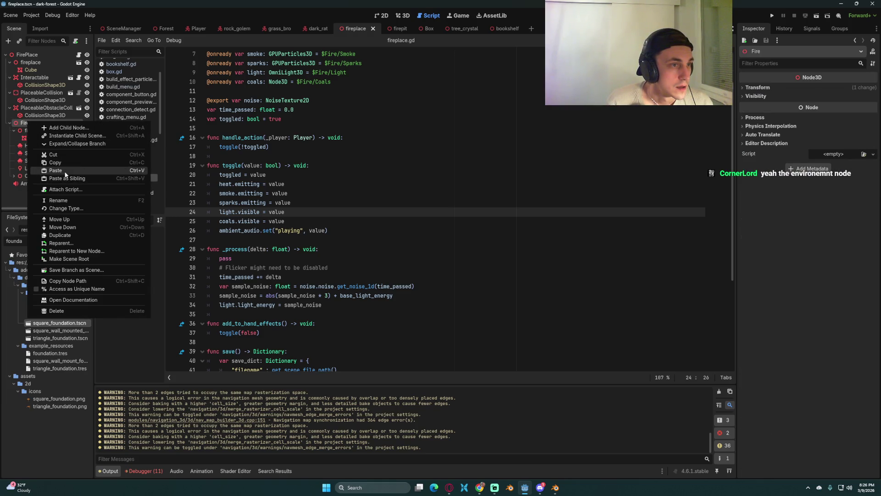
Paste the three cards under Fire and lower HeatCard into the fireplace opening in 3D view
click(55, 170)
click(400, 16)
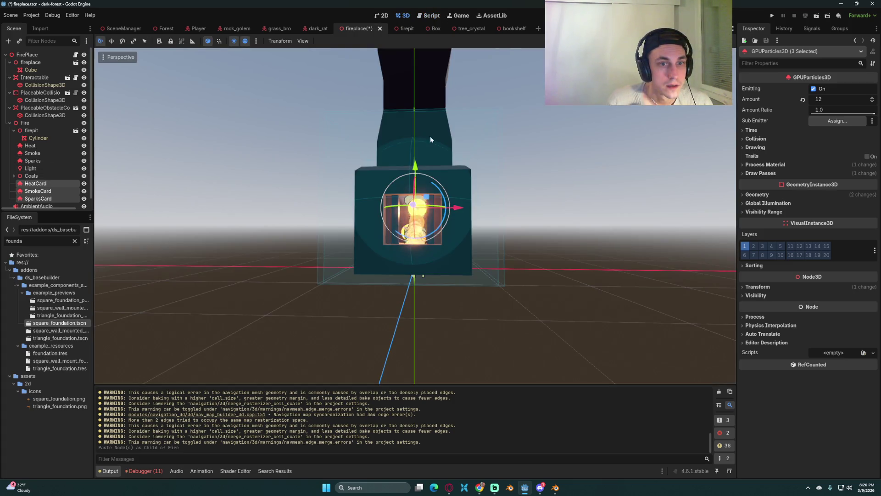
scroll(431, 136, up, 2)
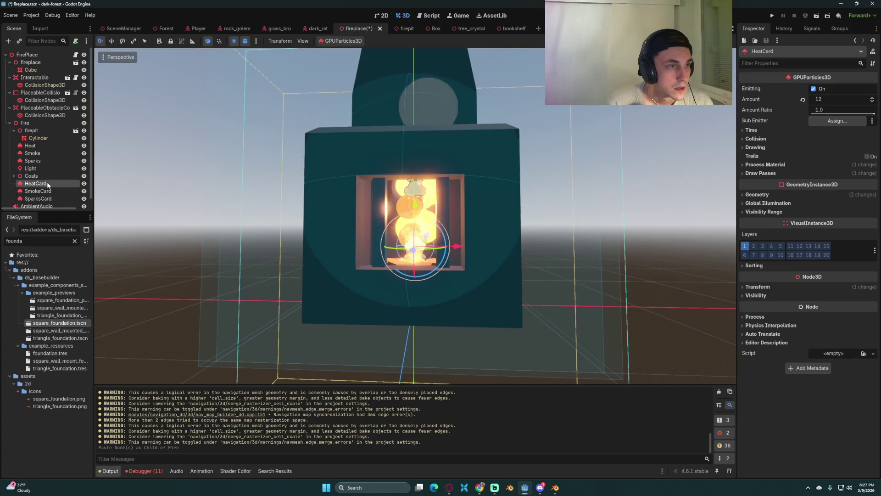
click(37, 146)
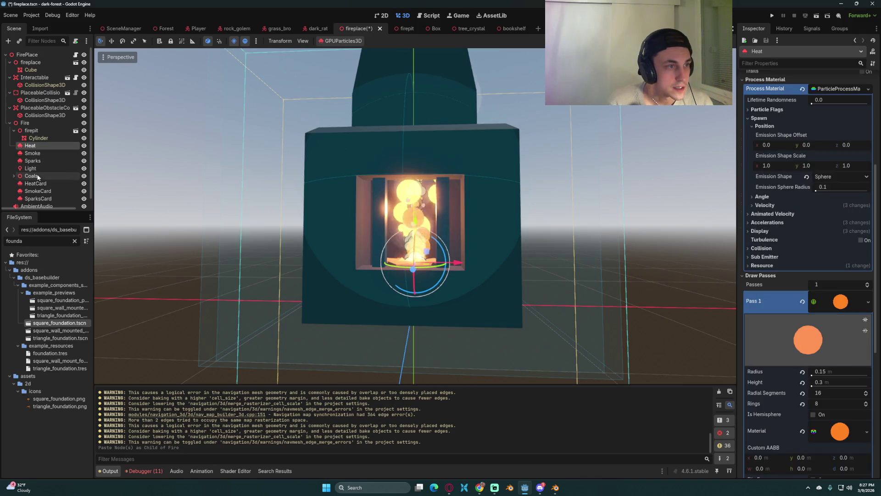
click(35, 184)
drag(415, 205, 417, 224)
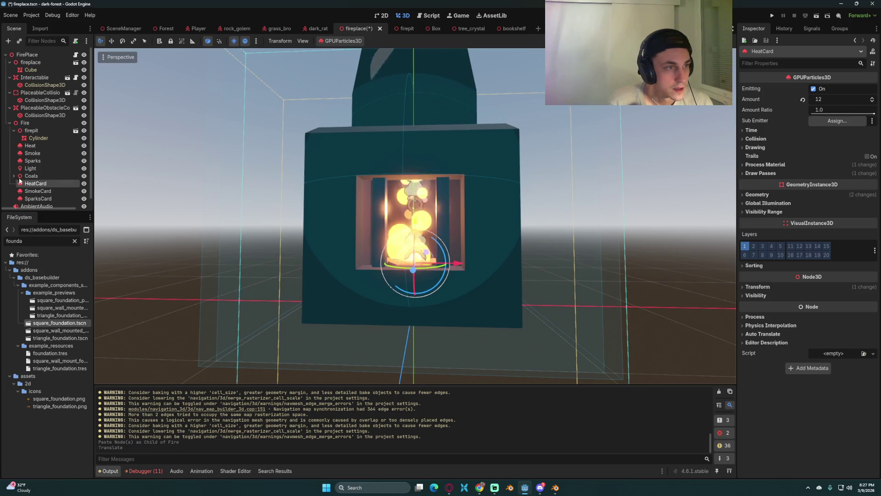
Lower the pasted SmokeCard and SparksCard down into the fire
click(45, 152)
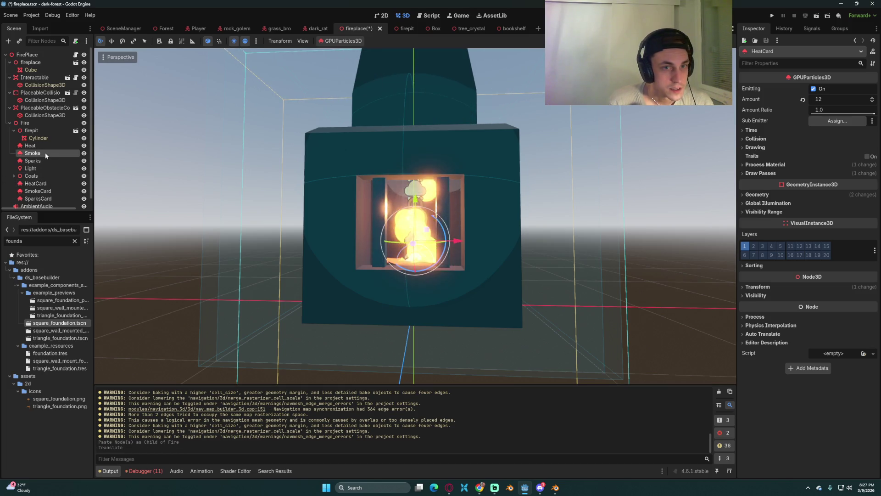
click(37, 191)
mouse_move(414, 152)
mouse_down()
mouse_move(411, 133)
mouse_move(415, 178)
mouse_up()
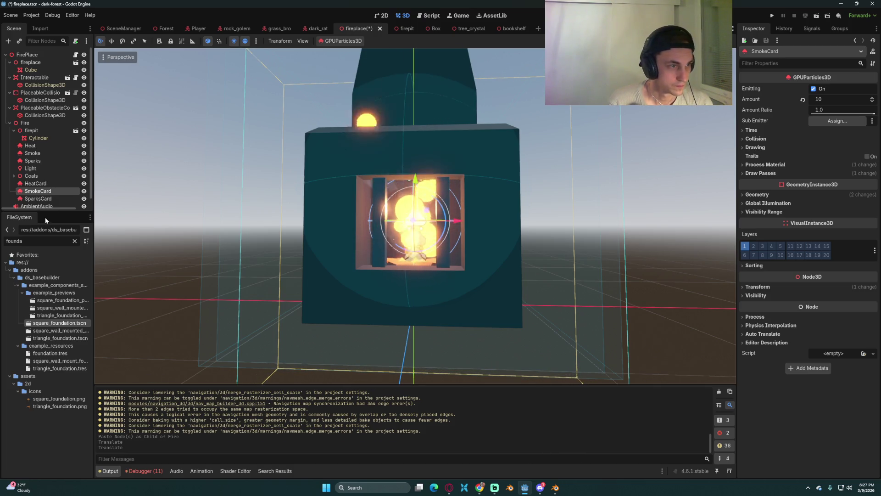
click(41, 162)
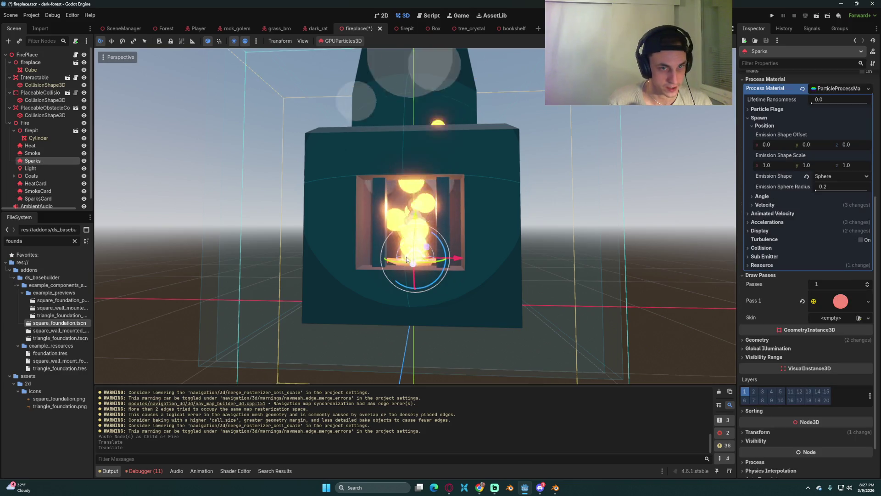
click(38, 198)
drag(416, 126, 417, 224)
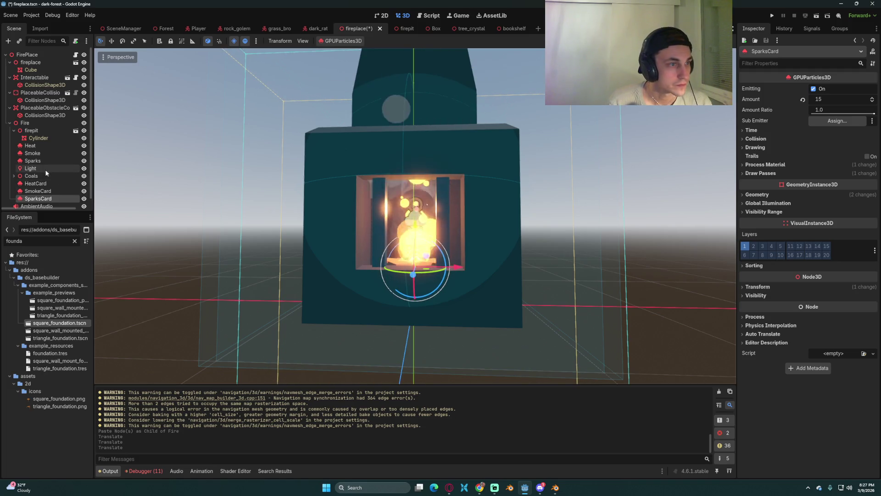
Compare HeatCard with the Sparks emitter's geometry and transform, then hide the old Heat emitter
click(36, 183)
click(32, 160)
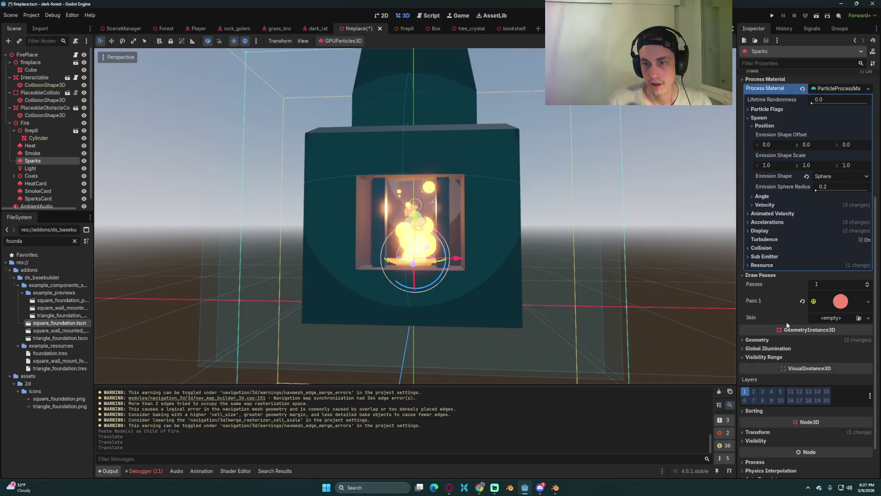
click(762, 340)
click(762, 340)
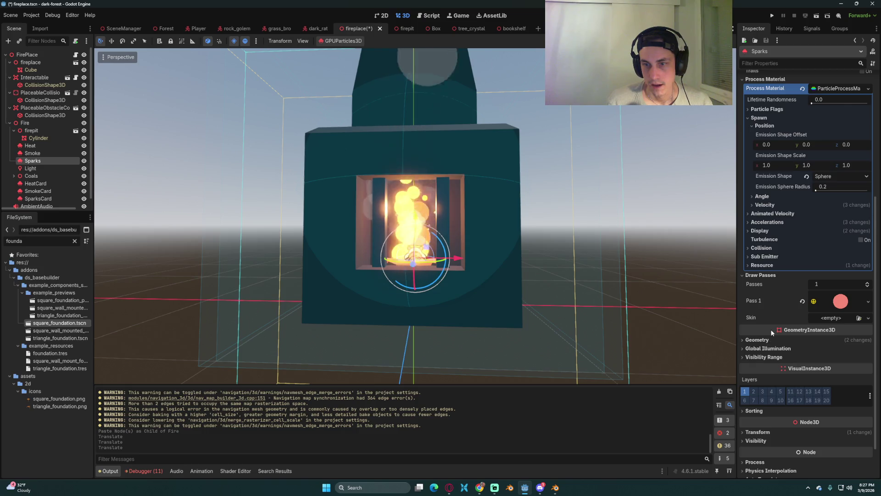
scroll(766, 363, down, 2)
click(765, 389)
click(766, 389)
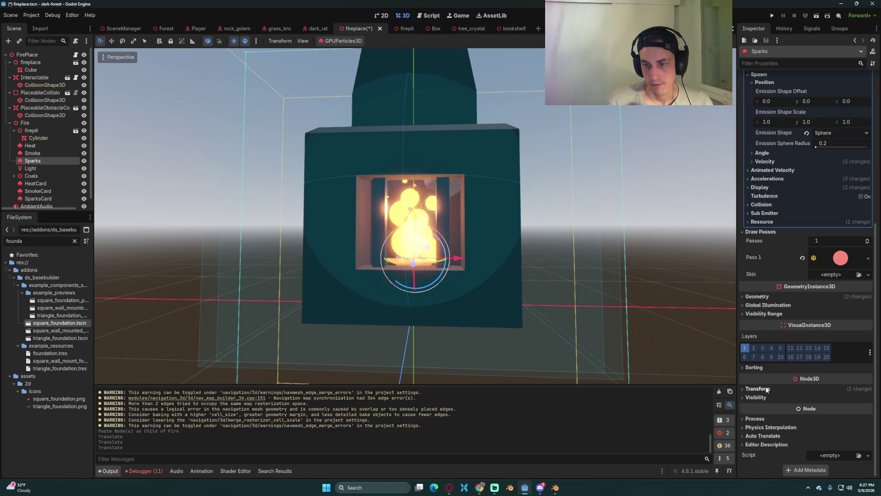
click(84, 146)
Hide the old Smoke and Sparks emitters and orbit around the fireplace's side
click(84, 154)
click(84, 161)
scroll(461, 232, up, 1)
drag(462, 232, 386, 219)
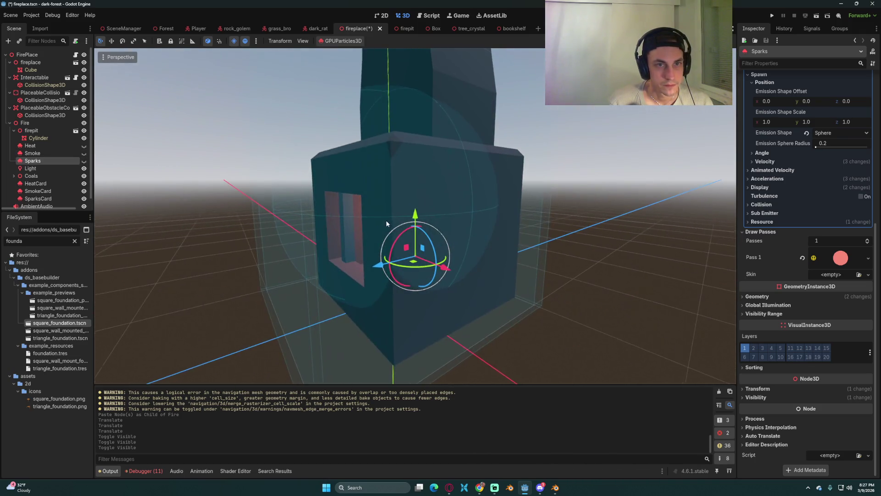
scroll(386, 220, down, 2)
drag(395, 188, 377, 181)
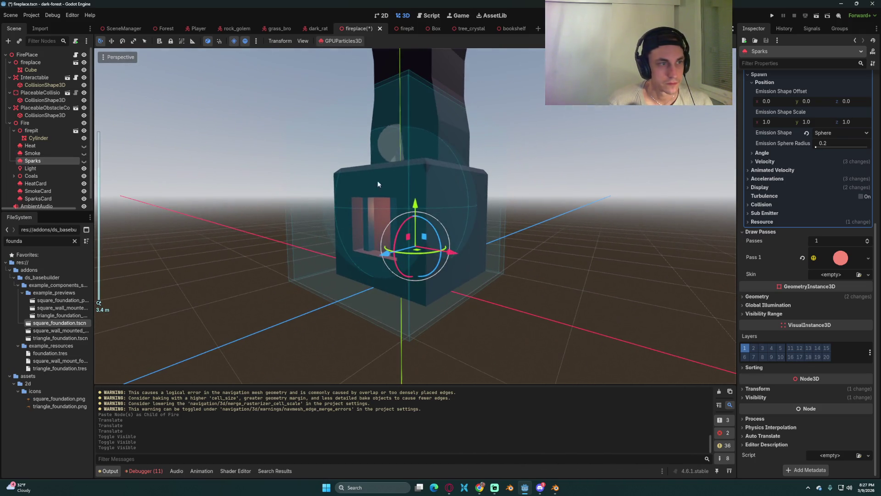
Make SmokeCard's Draw Passes Pass 1 mesh unique recursively
click(41, 191)
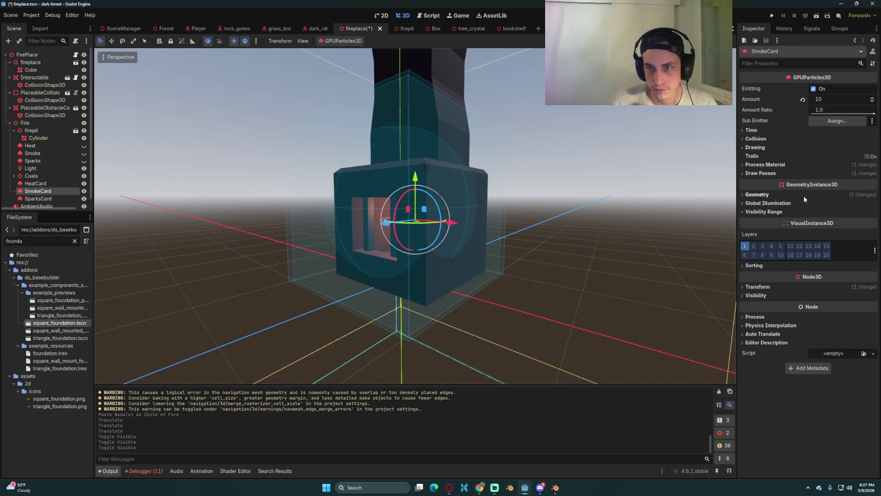
click(780, 164)
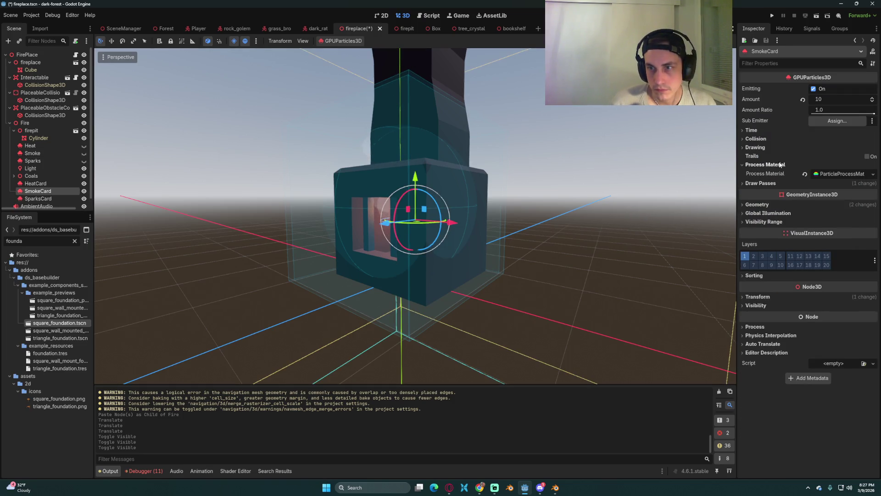
right_click(841, 172)
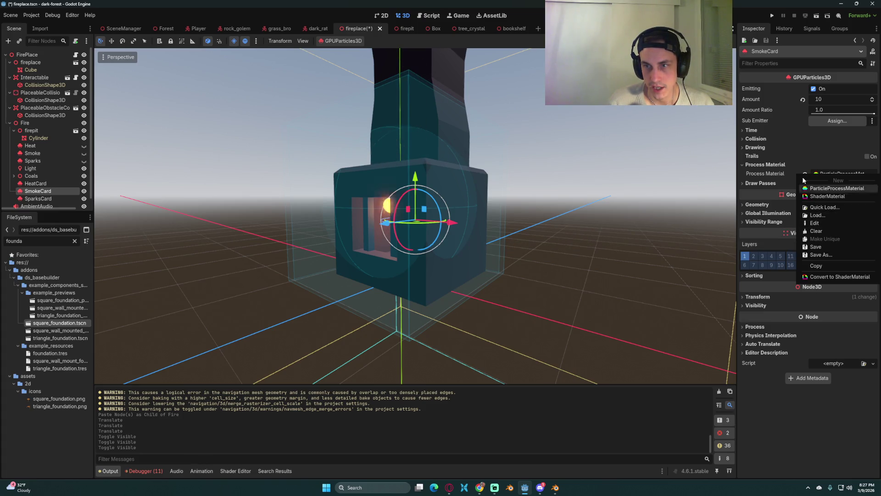
click(788, 178)
click(780, 183)
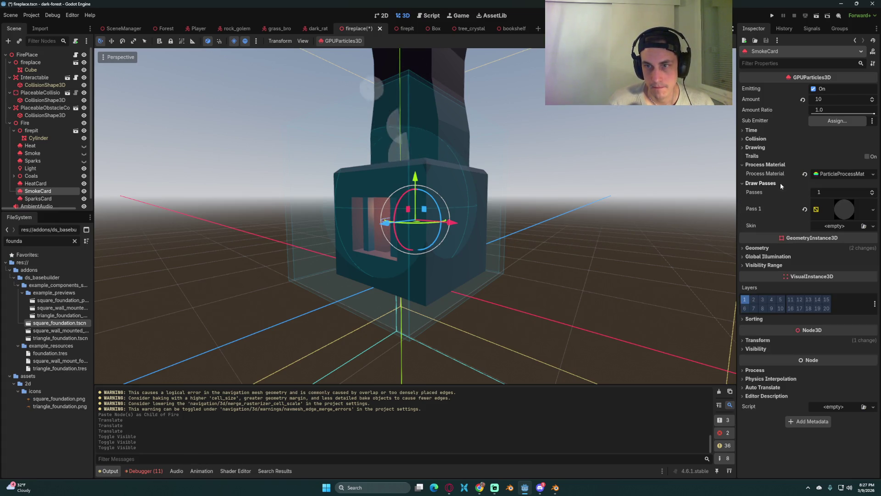
right_click(844, 212)
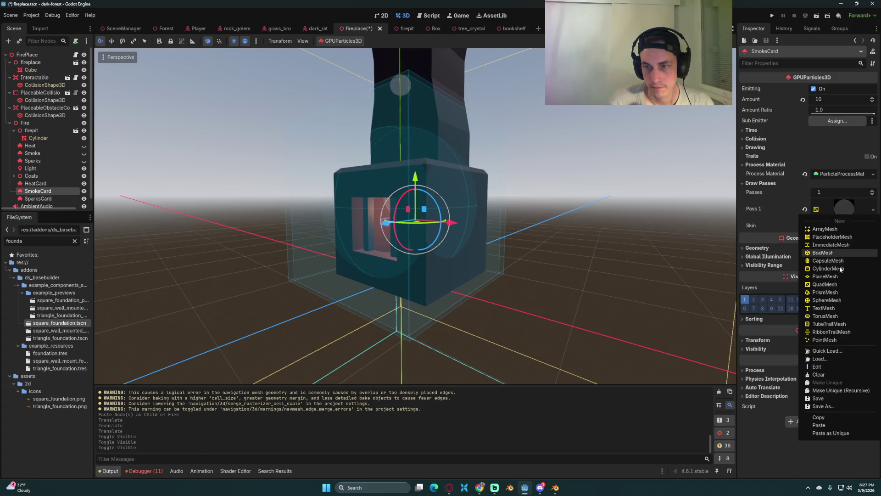
click(837, 389)
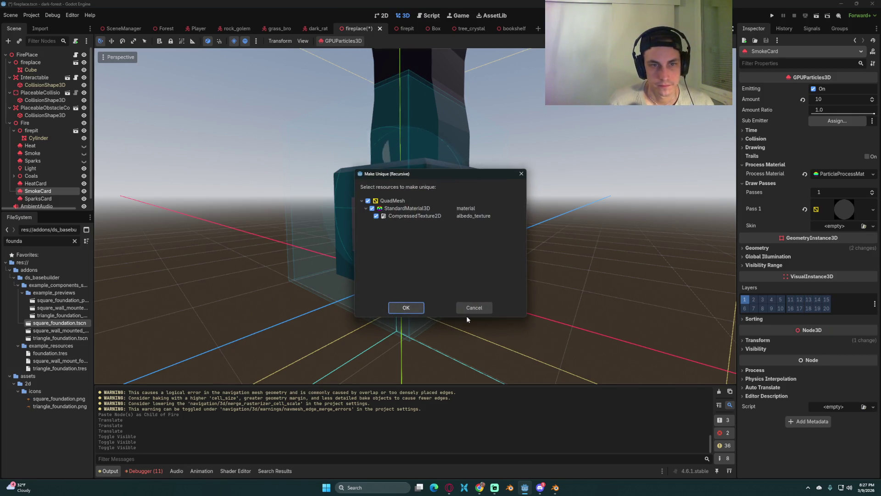
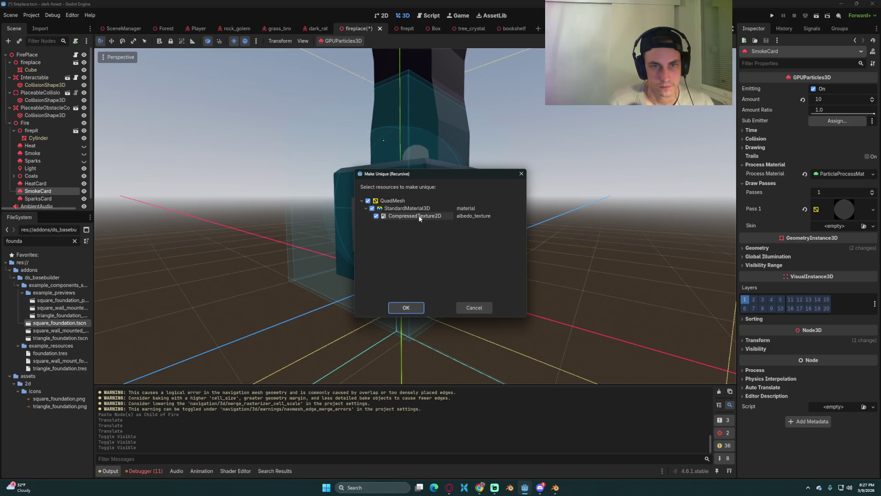
Cancel Make Unique and try a 0.7 scale on the SmokeCard particles
click(481, 307)
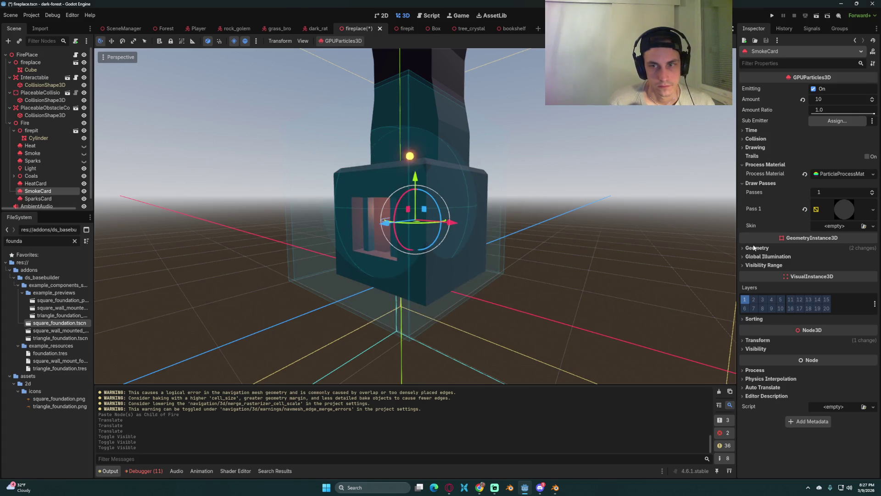
click(757, 340)
click(765, 400)
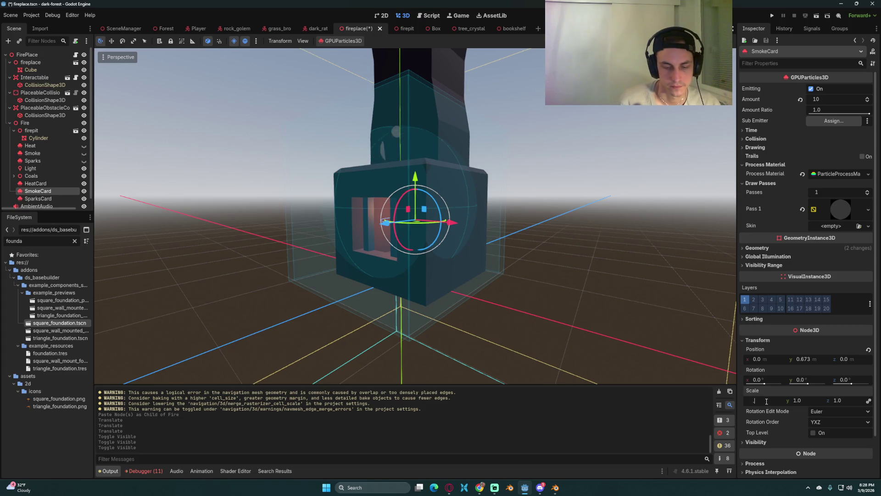
text(0.7)
key(Return)
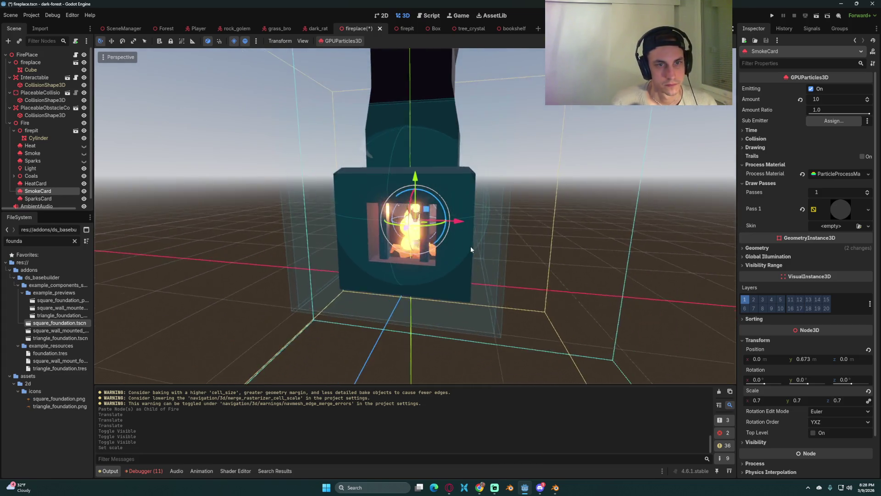
Try a 0.2 SmokeCard scale, reset it to 1.0, and save the scene
drag(471, 249, 483, 244)
click(767, 400)
text(0.2)
key(Return)
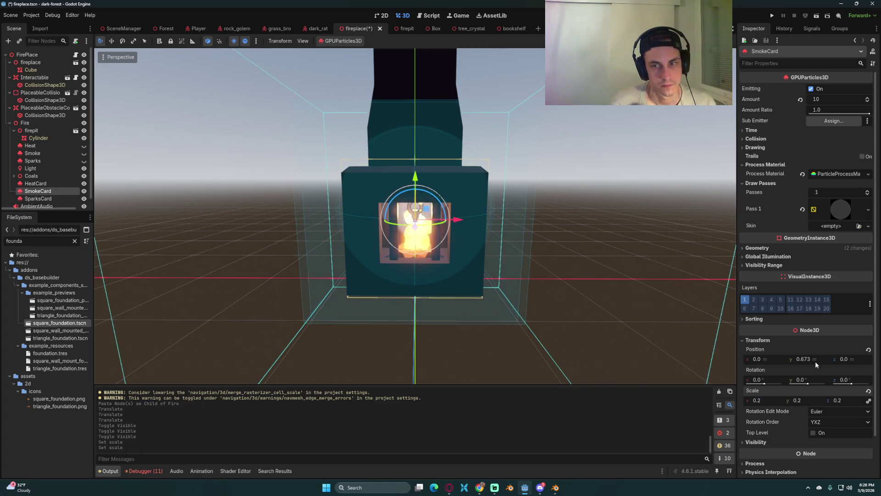
click(868, 391)
key(ctrl+s)
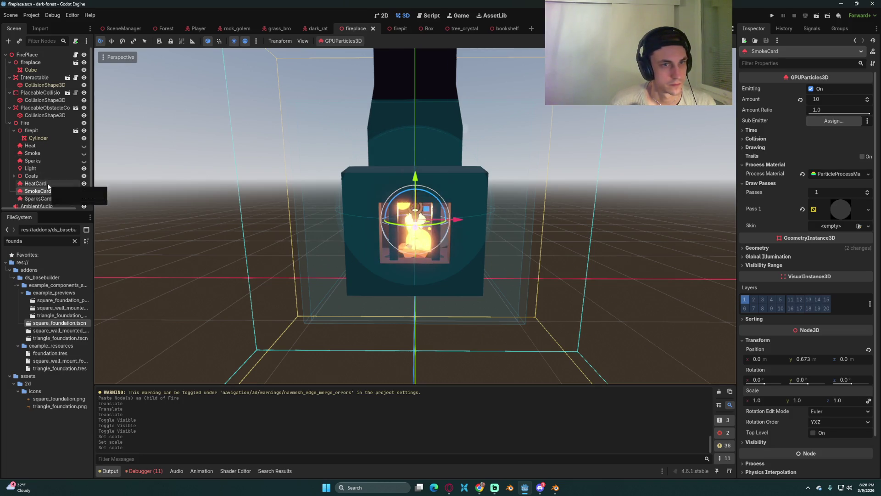
Inspect the HeatCard, SmokeCard and SparksCard emitters, then select the Coals group
click(35, 183)
drag(437, 192, 391, 192)
mouse_move(463, 205)
mouse_down()
mouse_move(596, 189)
mouse_move(527, 190)
mouse_up()
click(41, 191)
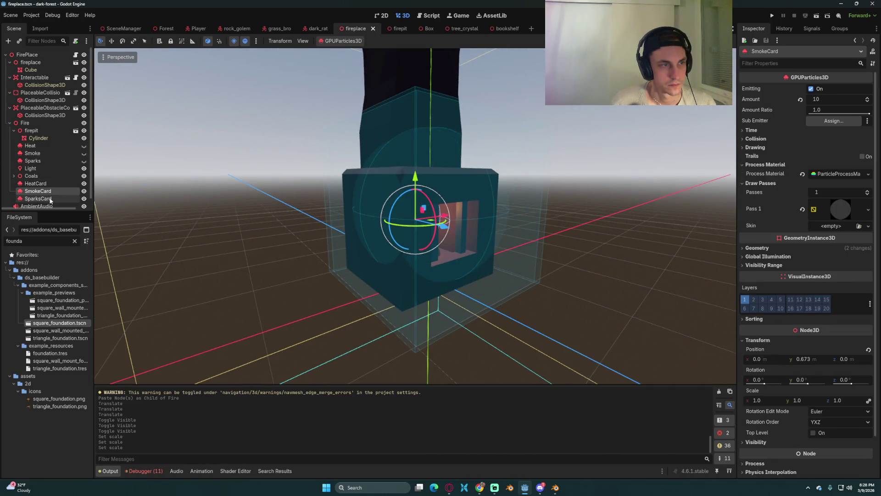
click(38, 199)
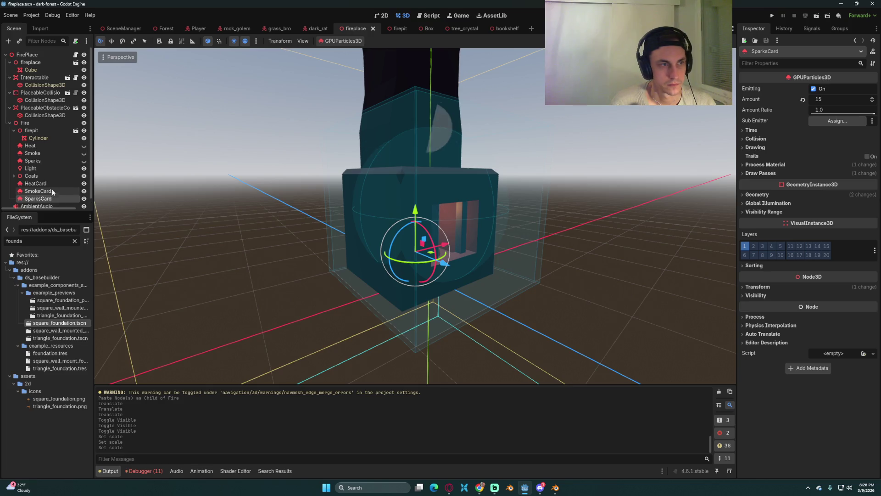
click(22, 177)
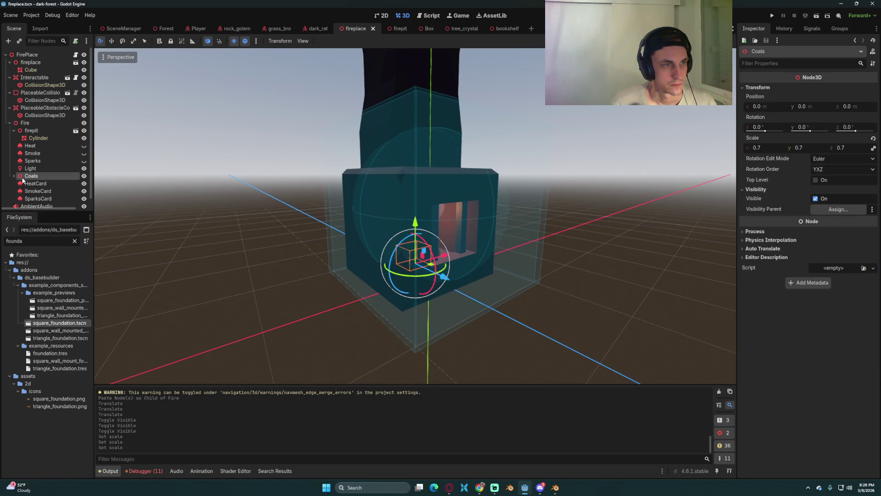
Select the Coals group and back out of adding a child node
scroll(70, 183, down, 2)
click(35, 146)
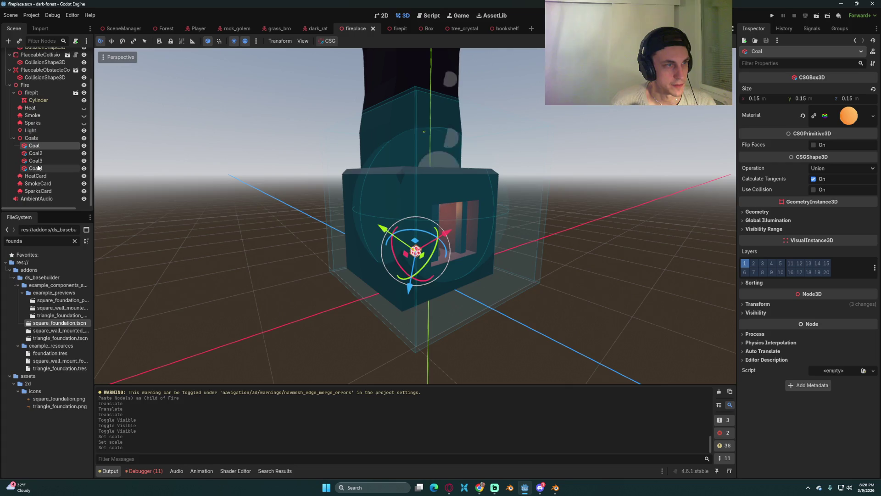
right_click(39, 139)
click(78, 142)
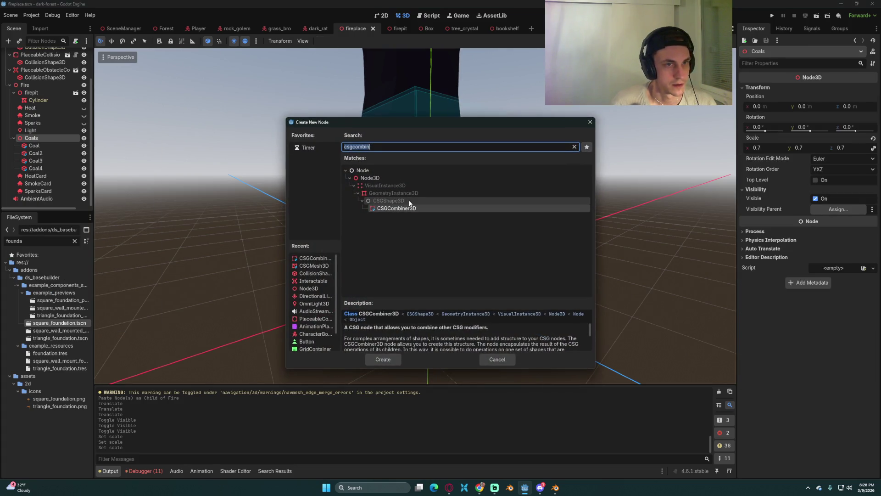
click(487, 361)
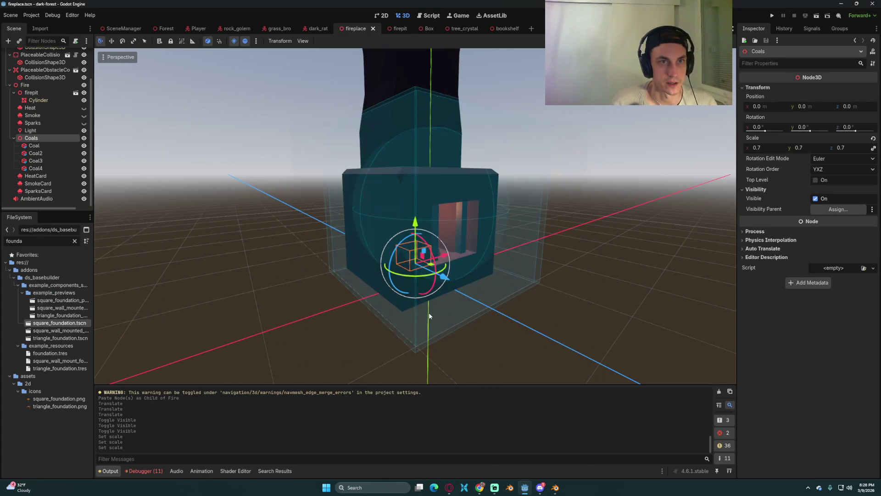
Copy the firepit's CSGBakedMeshInstance3D and paste it under the fireplace's Coals group
click(397, 28)
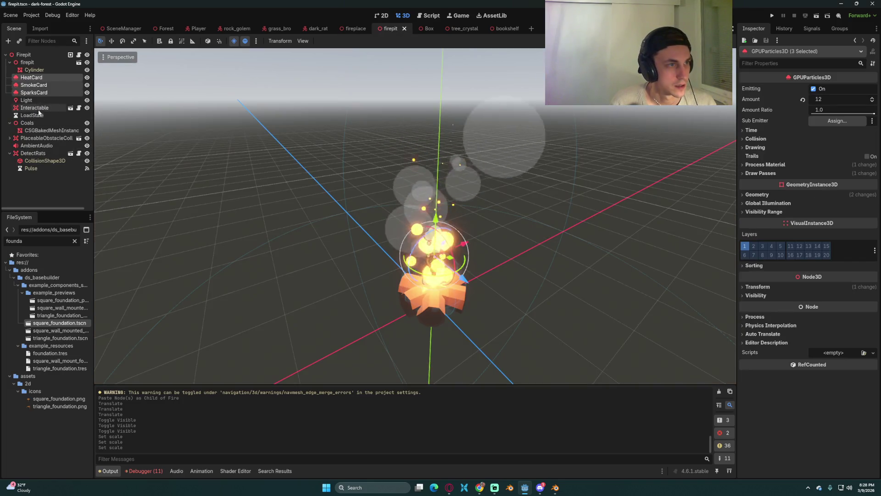
click(26, 100)
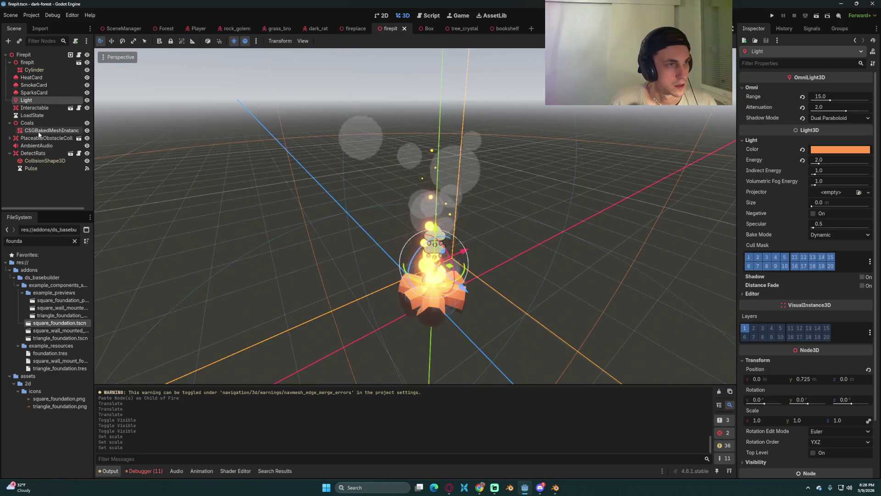
click(42, 130)
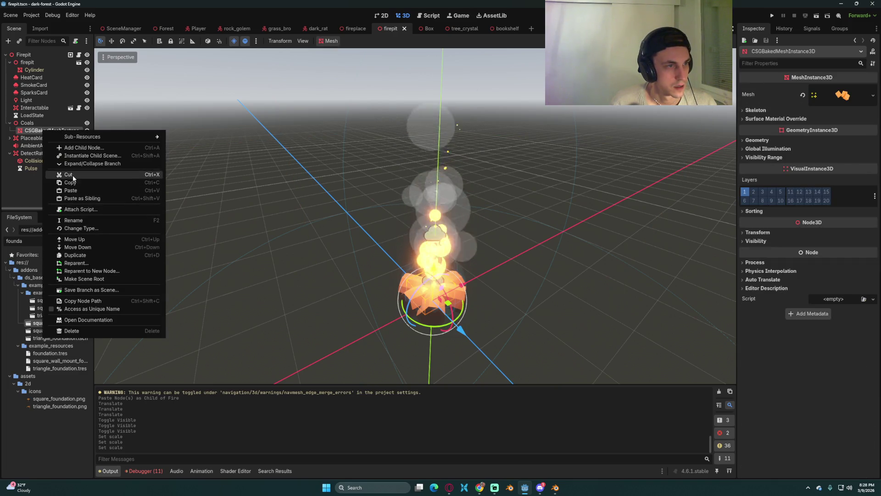
click(413, 3)
click(355, 28)
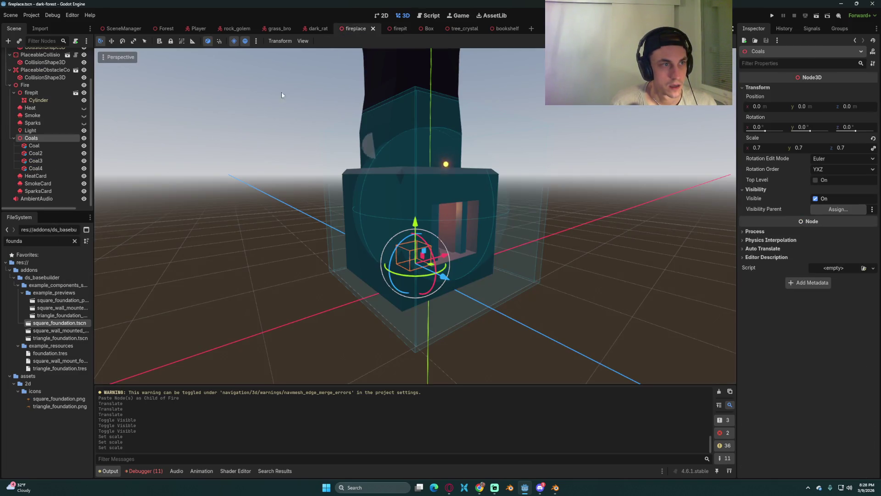
right_click(40, 138)
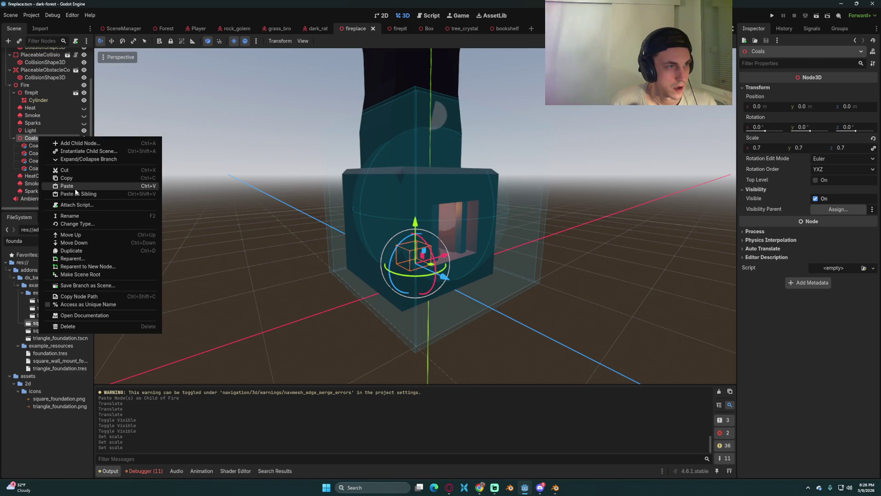
click(75, 190)
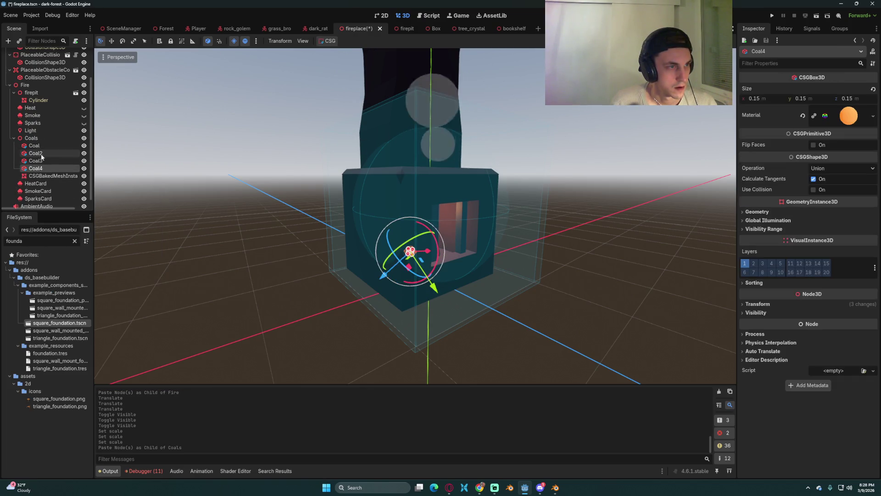
Delete the four Coal boxes and raise the baked coal mesh slightly
shift+click(46, 146)
key(Delete)
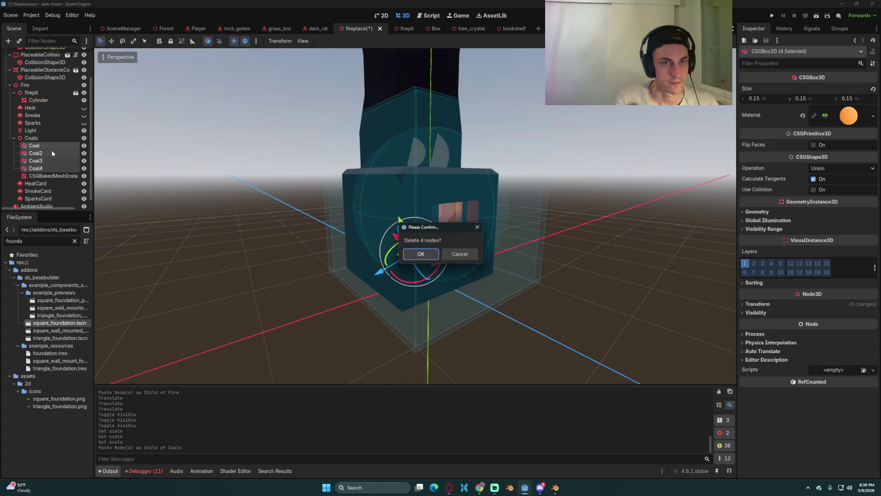
key(Return)
click(409, 223)
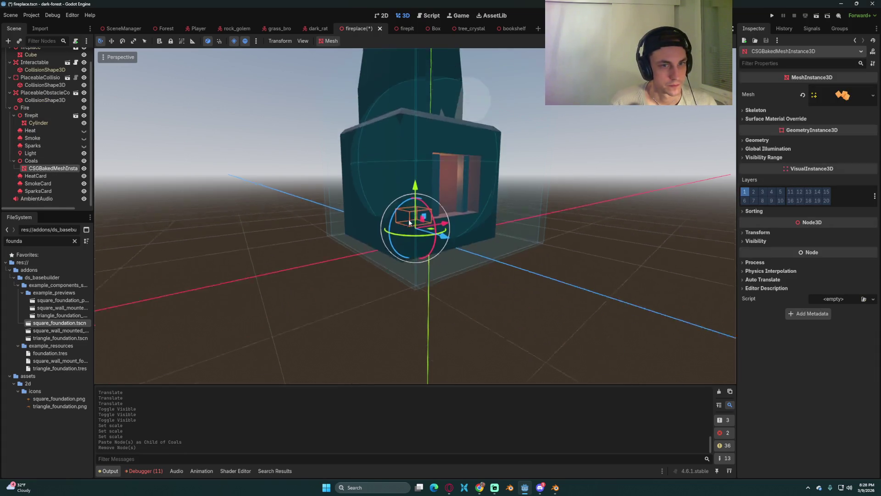
drag(409, 222, 299, 239)
scroll(332, 236, up, 6)
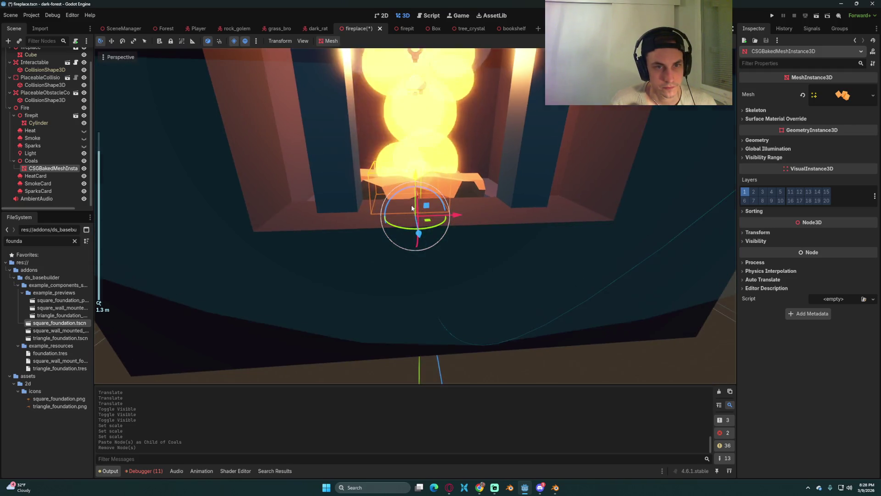
mouse_move(406, 208)
mouse_down()
mouse_move(415, 164)
mouse_move(414, 172)
mouse_up()
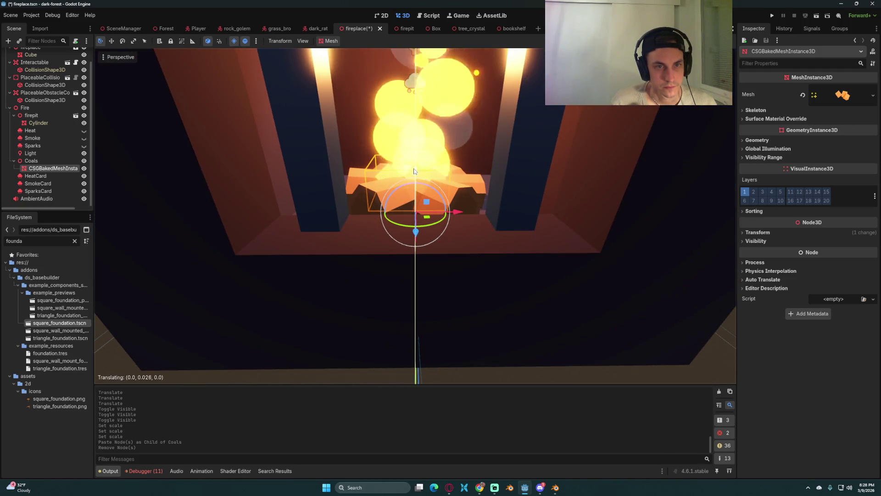
scroll(413, 183, down, 4)
Select HeatCard and open the fireplace.gd script
click(35, 176)
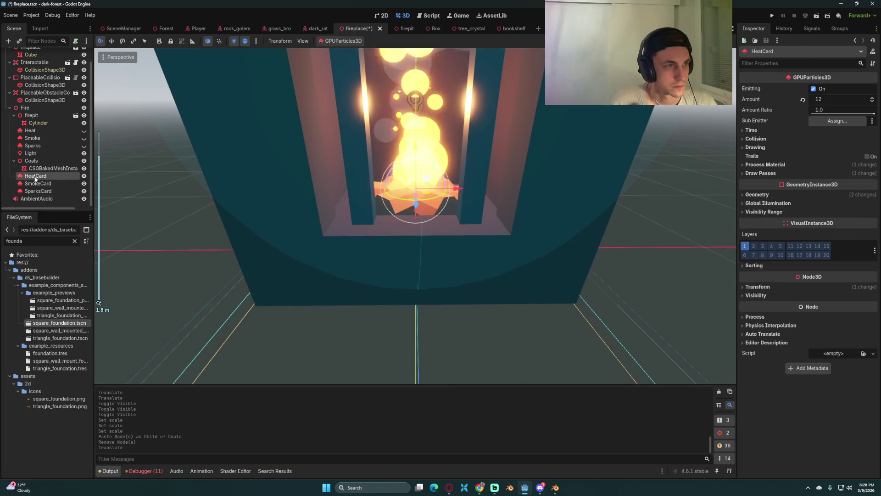
scroll(46, 130, up, 1)
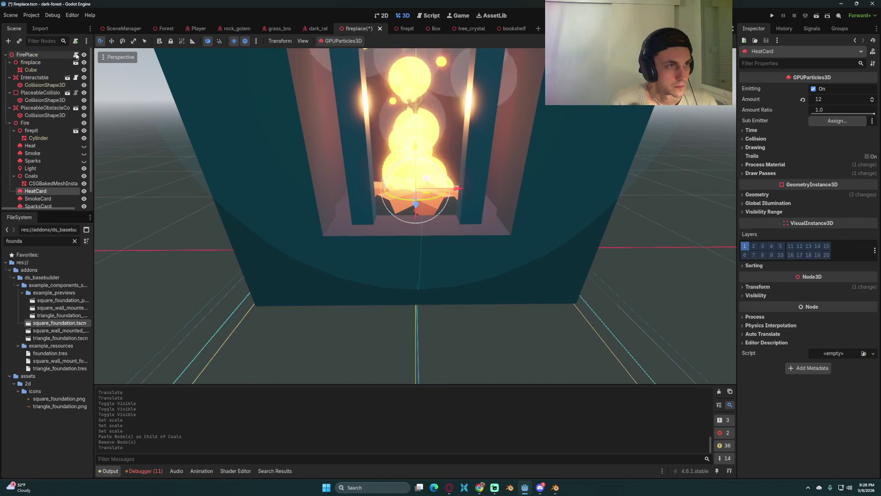
click(76, 55)
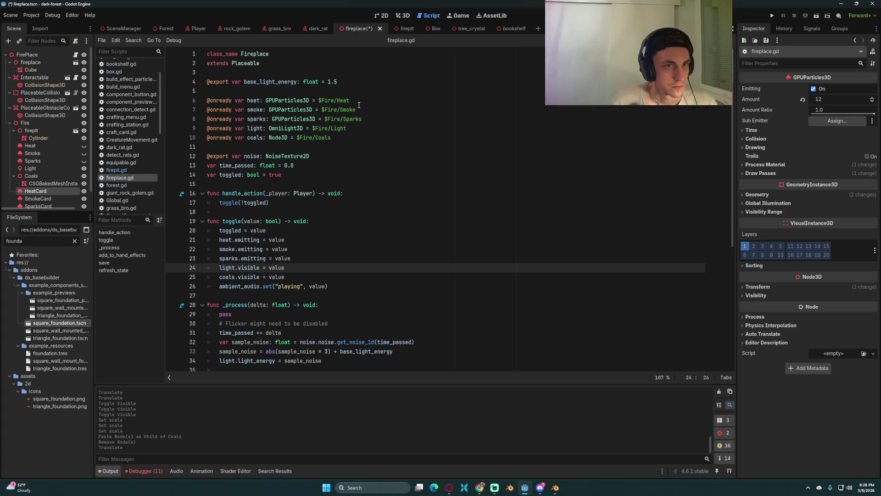
Point the script's heat, smoke and sparks node paths at the new card emitters
scroll(62, 139, down, 1)
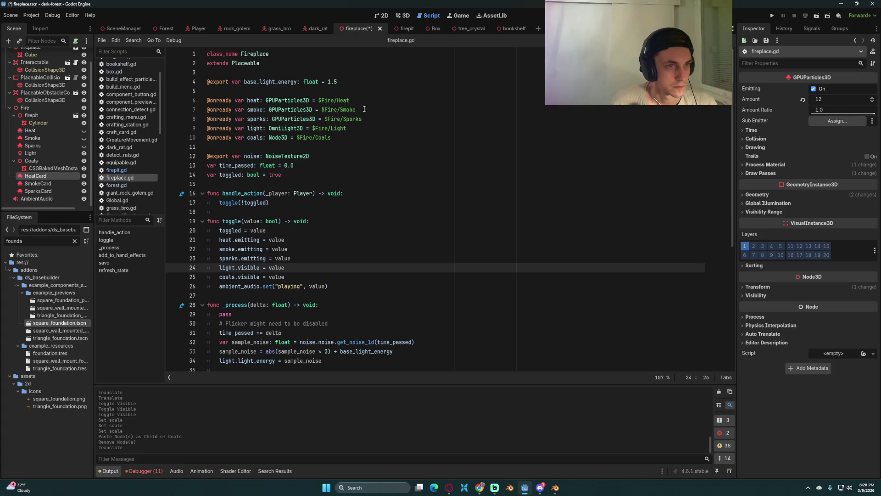
click(377, 100)
click(379, 109)
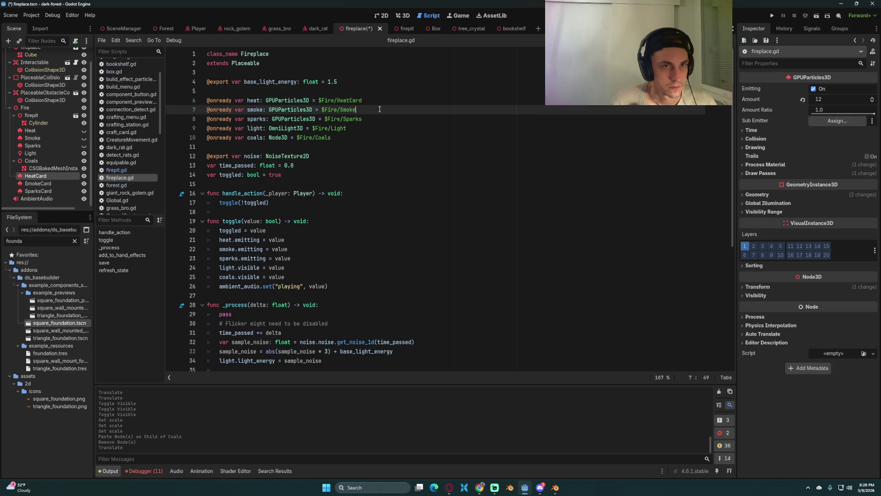
click(376, 119)
click(402, 171)
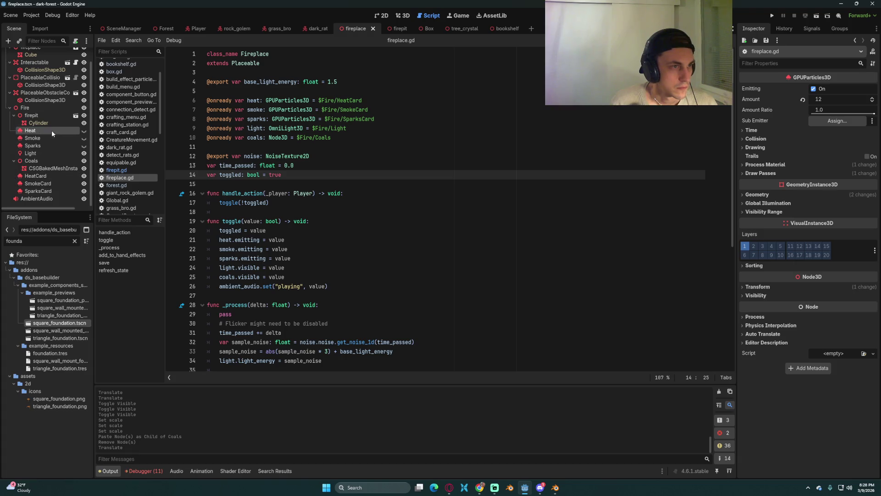
Delete the old Heat, Smoke and Sparks nodes and run the project
shift+click(46, 144)
right_click(48, 145)
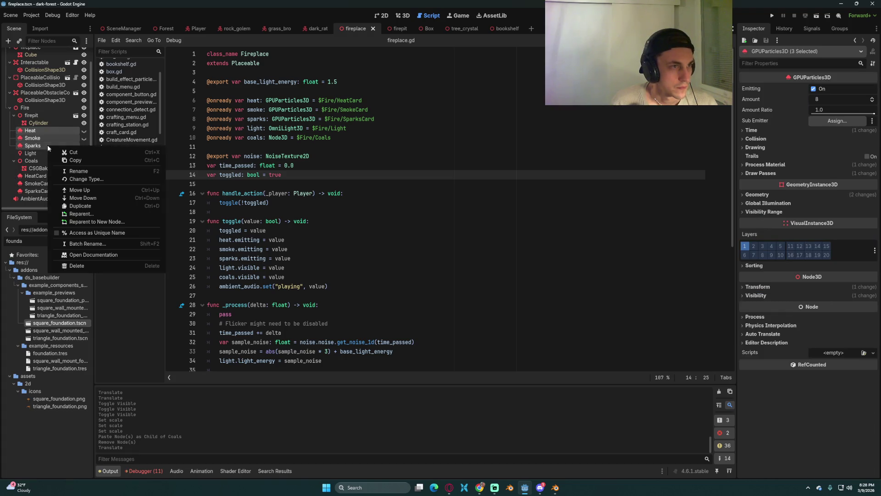
click(77, 266)
click(413, 255)
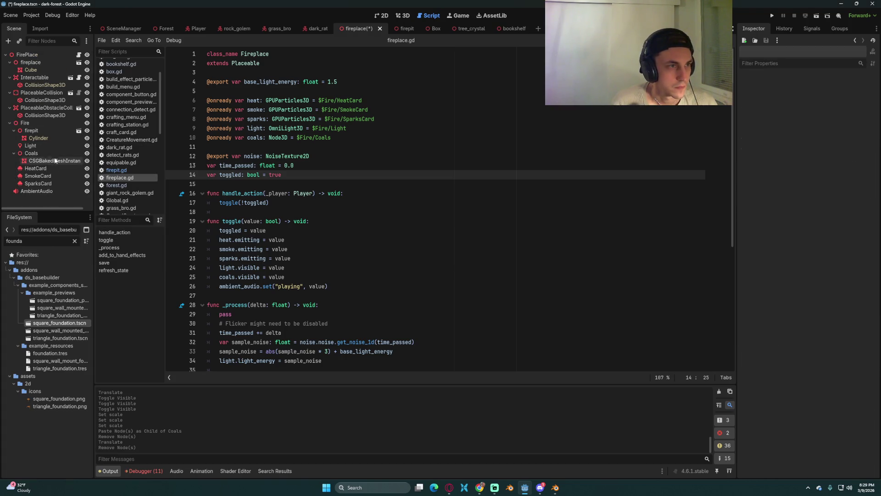
click(376, 196)
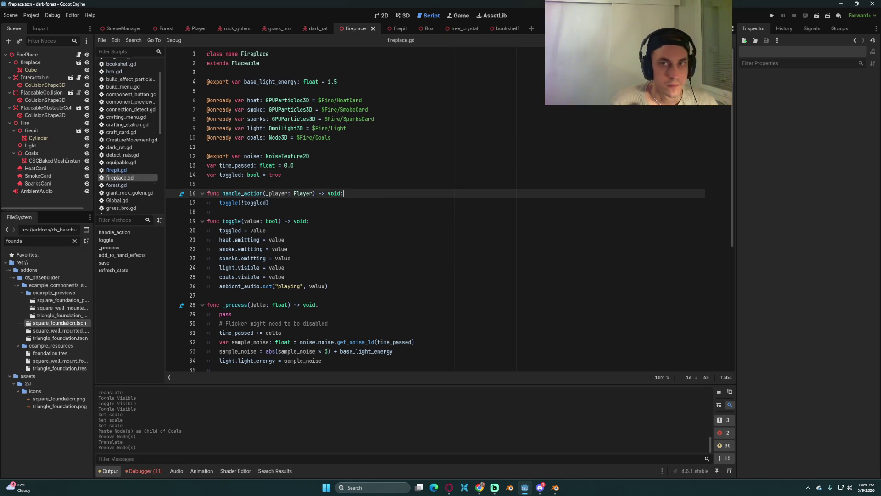
click(770, 18)
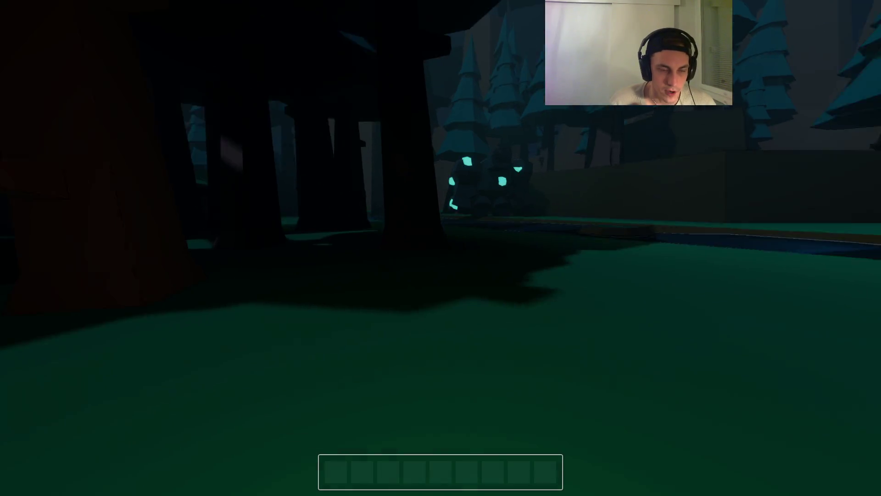
Load the saved game, put the Fire Place in the hotbar, and place it
key(Escape)
click(437, 245)
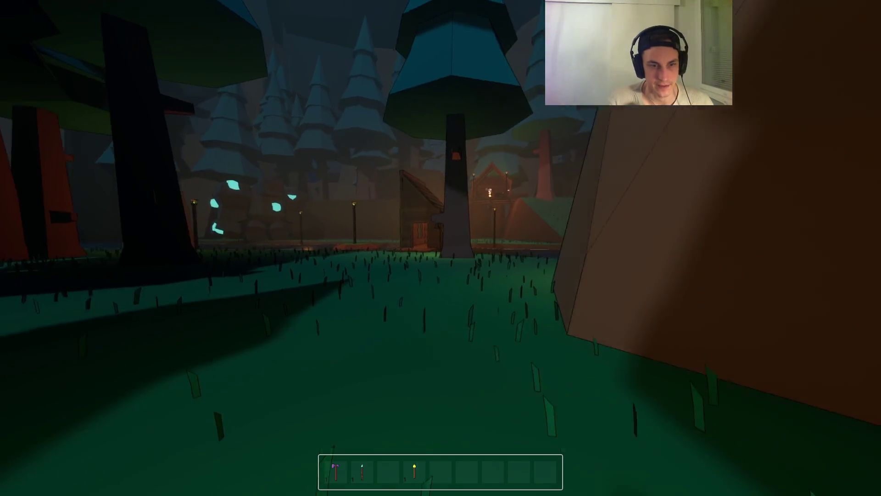
key(i)
click(295, 324)
key(i)
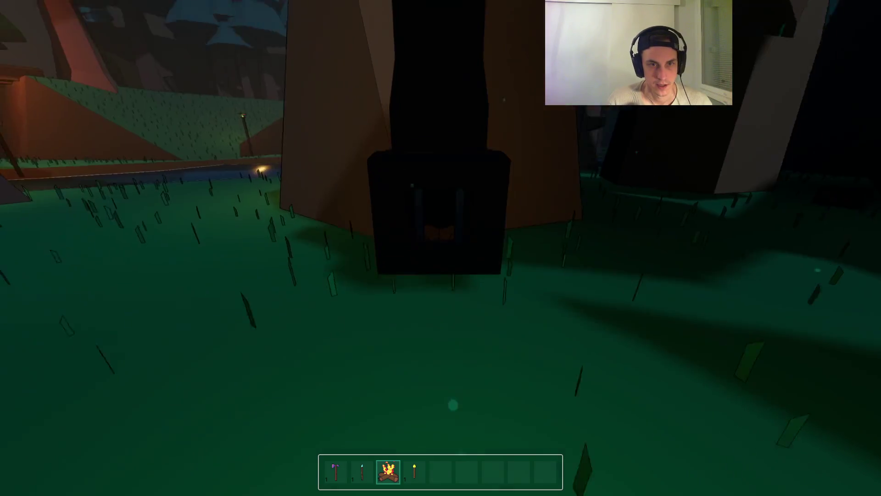
click(441, 248)
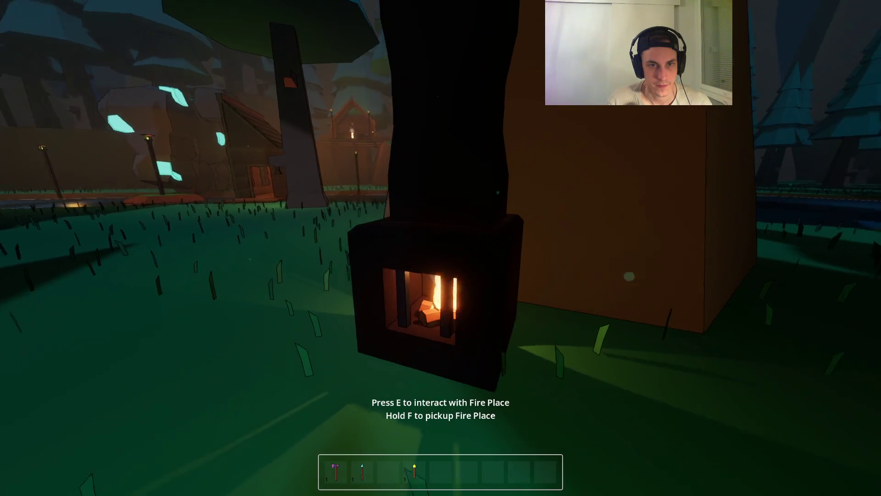
Walk around the burning Fire Place to view it, then stop the game
key(s)
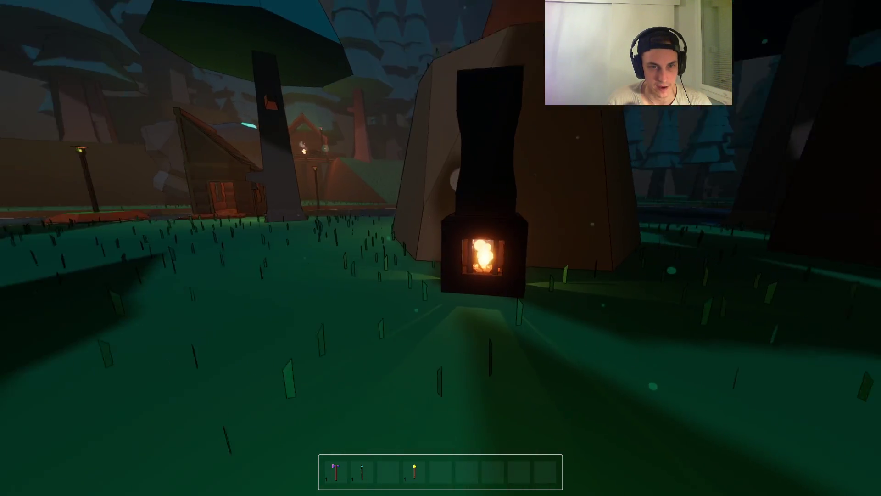
key(w)
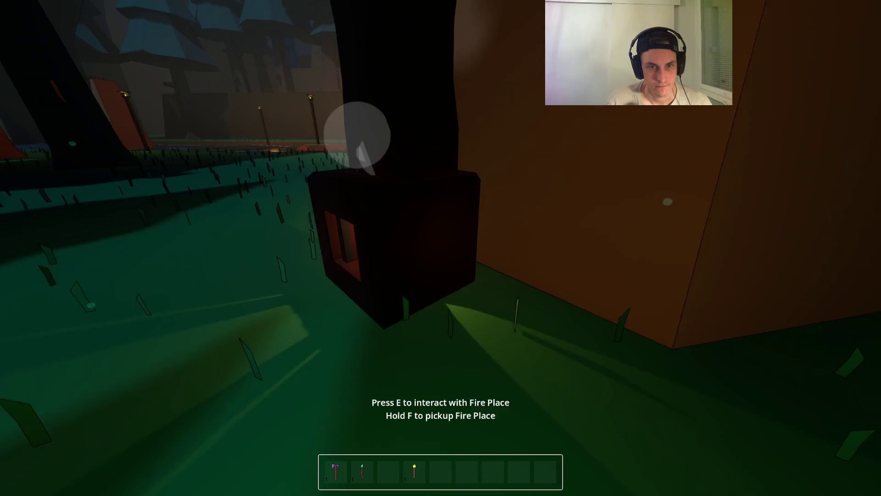
key(s)
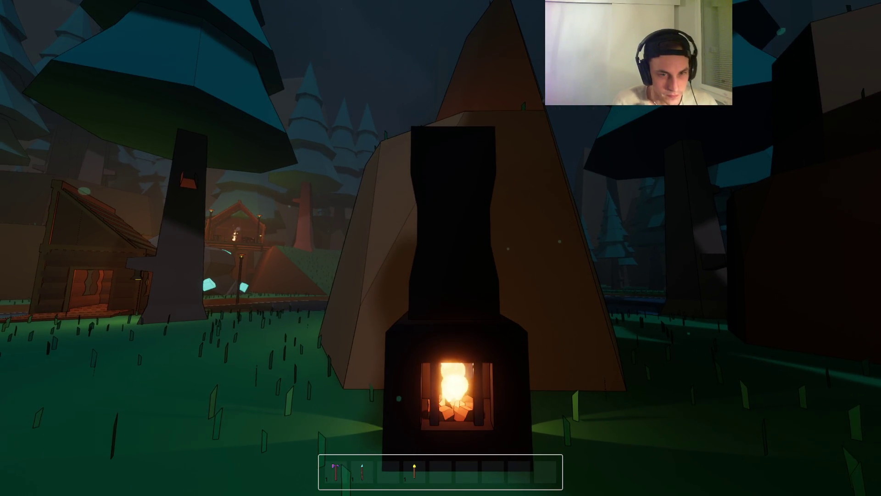
key(F8)
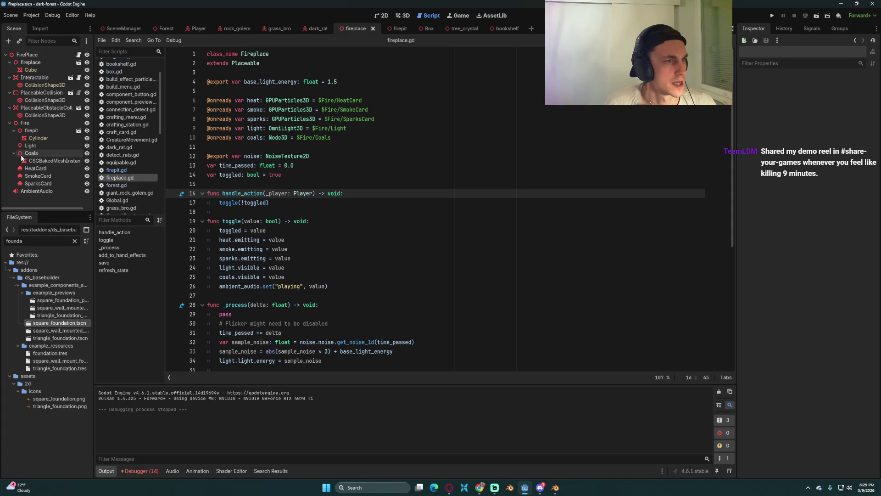
Make the HeatCard's Pass 1 quad mesh and material unique (recursive)
click(42, 170)
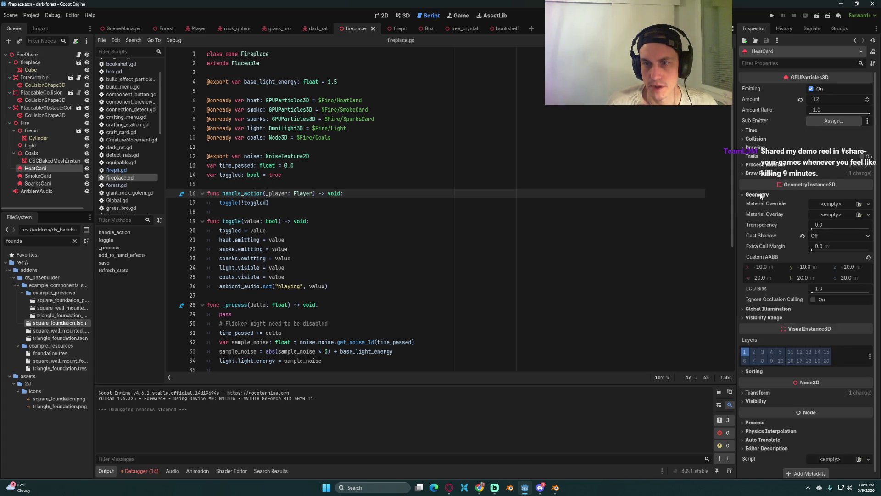
click(766, 173)
click(849, 202)
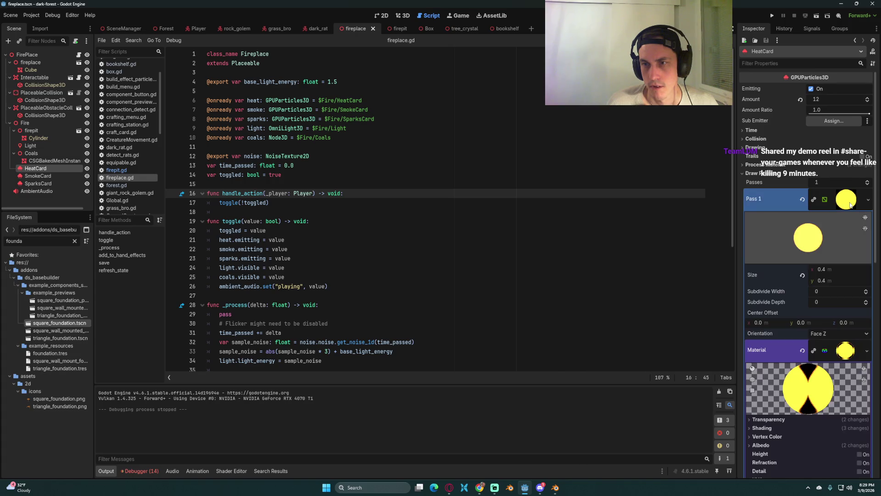
click(849, 202)
right_click(850, 195)
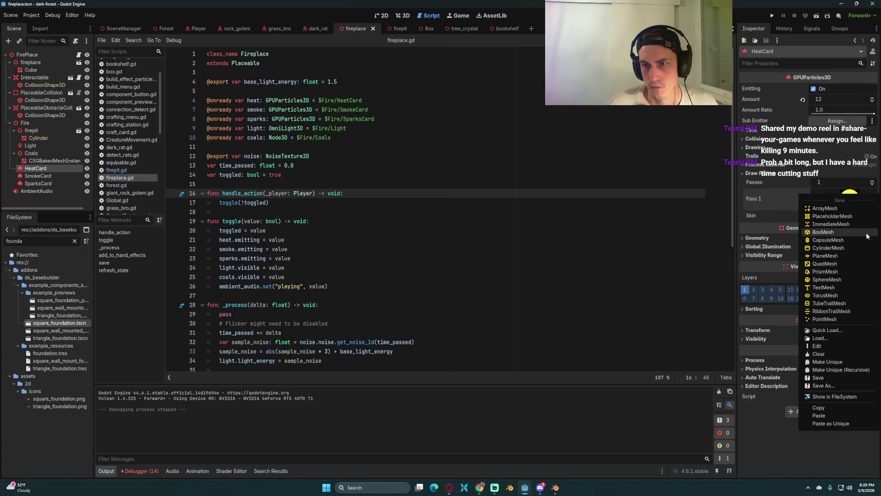
click(843, 368)
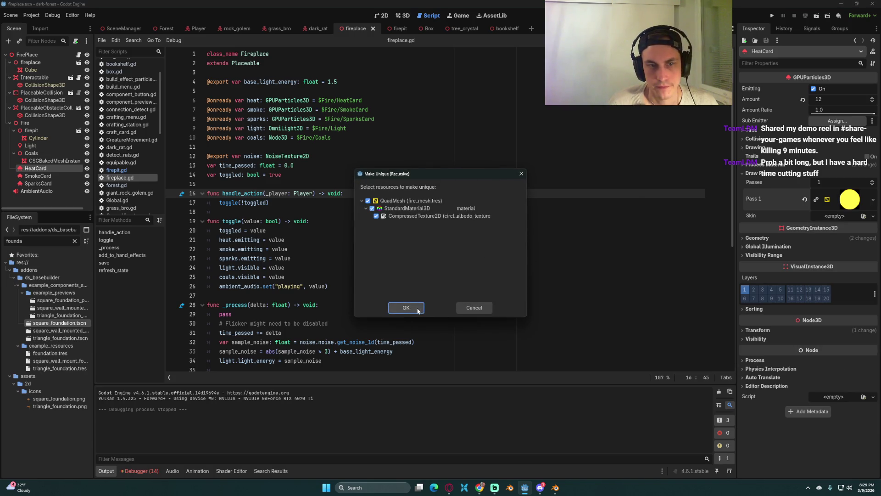
click(406, 307)
Shrink the HeatCard quad mesh to 0.2 × 0.2 m and save the scene
click(839, 201)
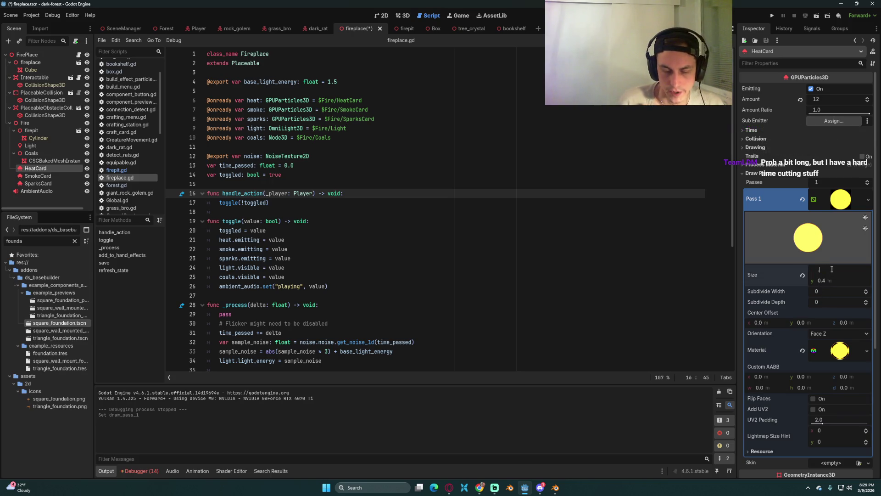
text(.2)
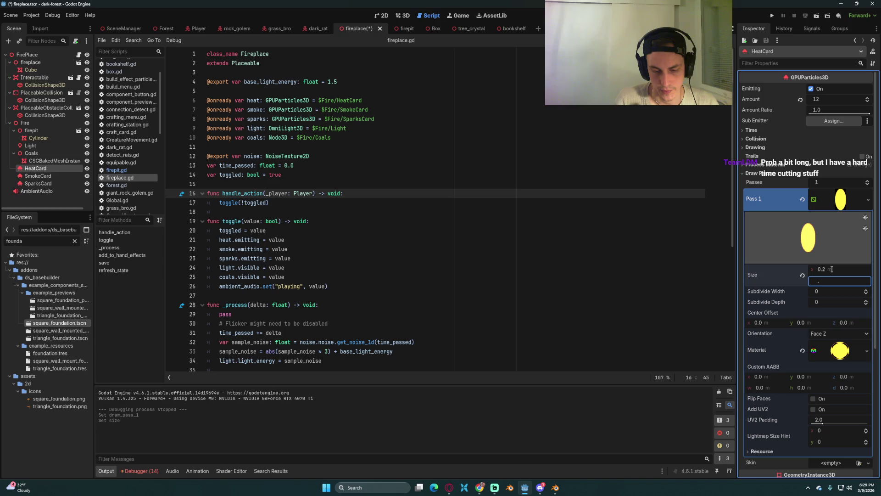
key(ctrl+s)
click(400, 15)
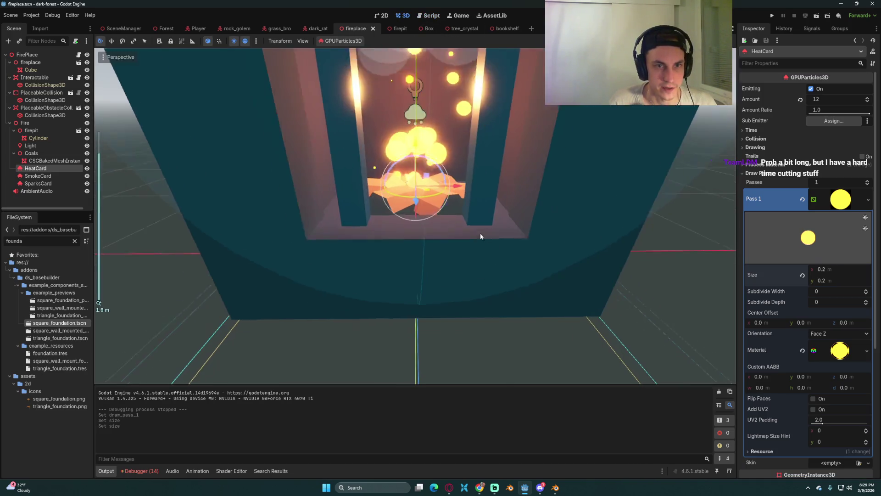
scroll(464, 203, up, 2)
scroll(462, 193, down, 4)
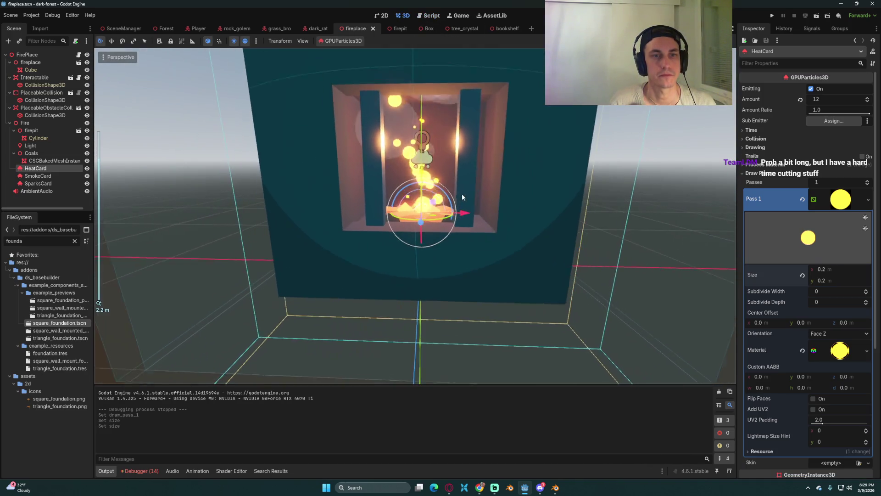
click(37, 176)
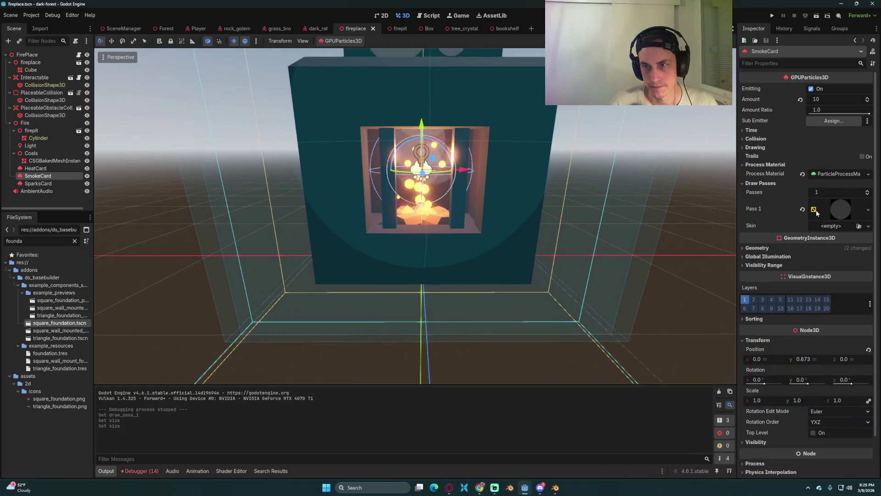
Set the SmokeCard quad mesh size to 0.4 × 0.4 and save
click(867, 209)
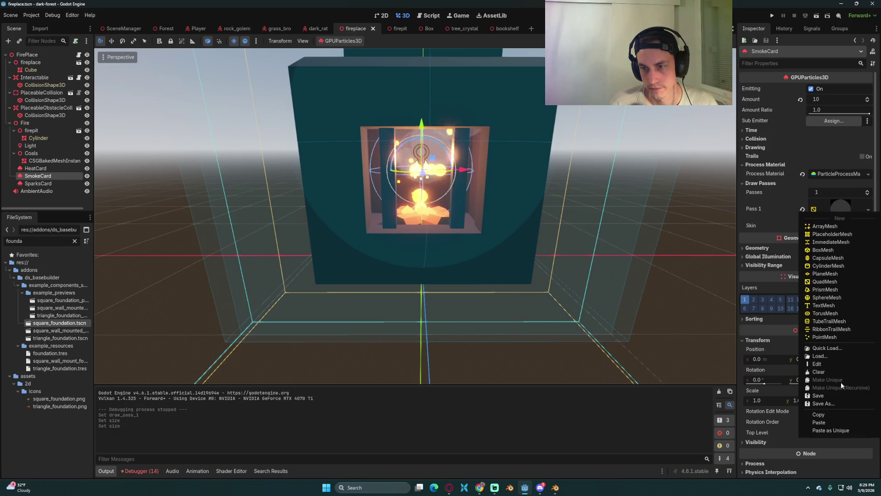
click(836, 203)
click(812, 214)
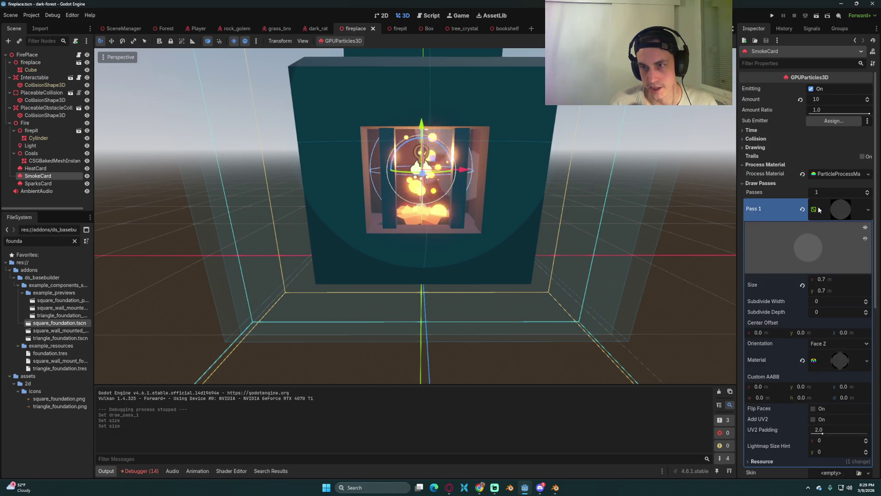
click(831, 278)
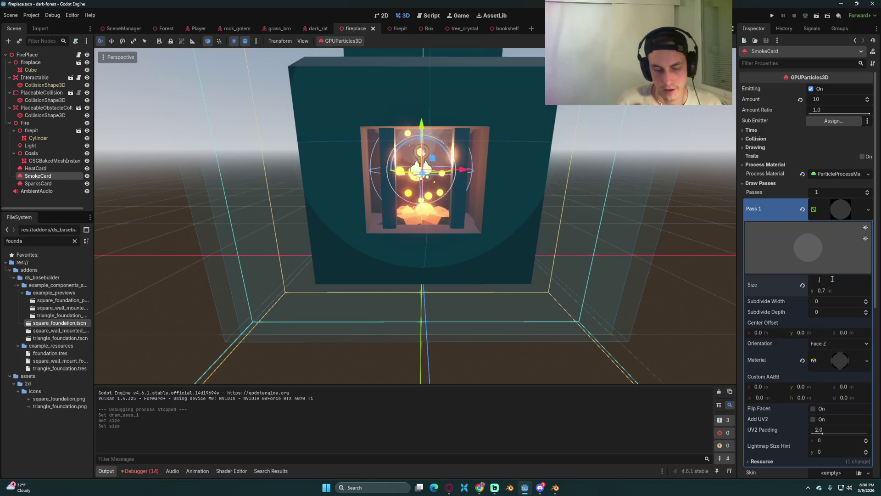
text(0.4)
key(Tab)
text(.41)
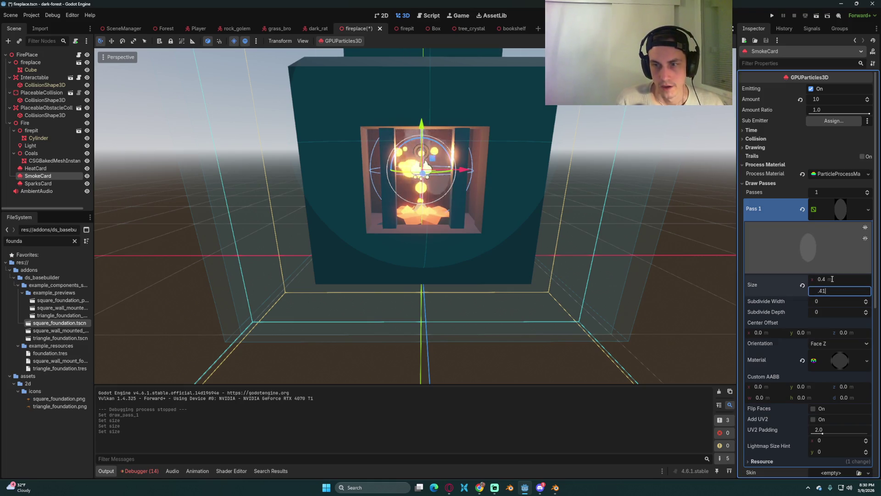
text(0.4)
key(Return)
key(ctrl+s)
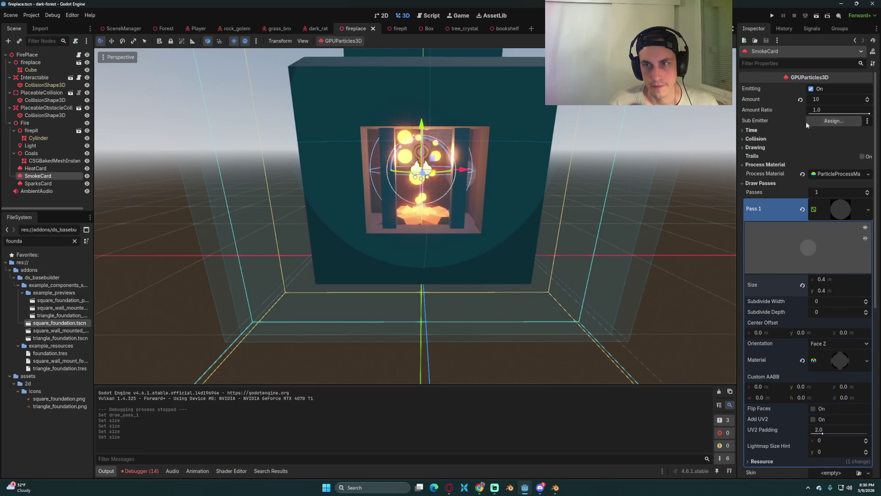
Lower the SmokeCard emitter by about 0.4 m inside the firebox
click(767, 130)
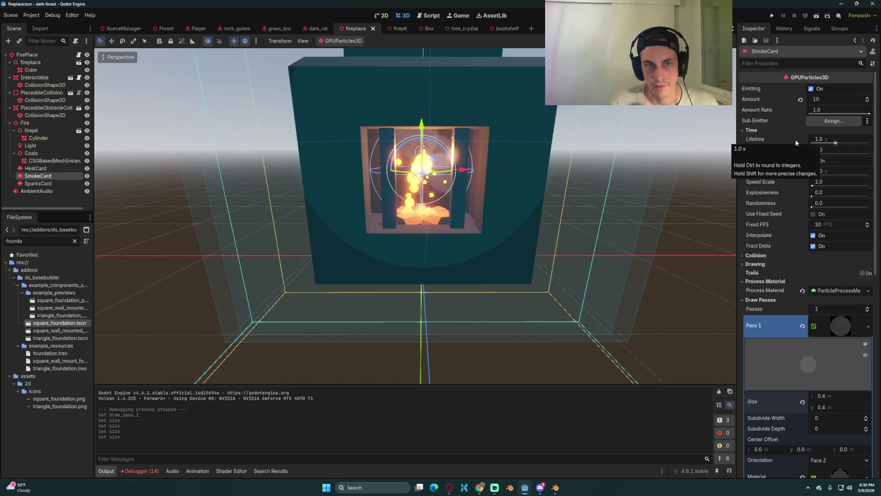
scroll(500, 131, down, 5)
scroll(500, 131, up, 3)
mouse_move(418, 137)
mouse_down()
mouse_move(423, 202)
mouse_move(426, 166)
mouse_up()
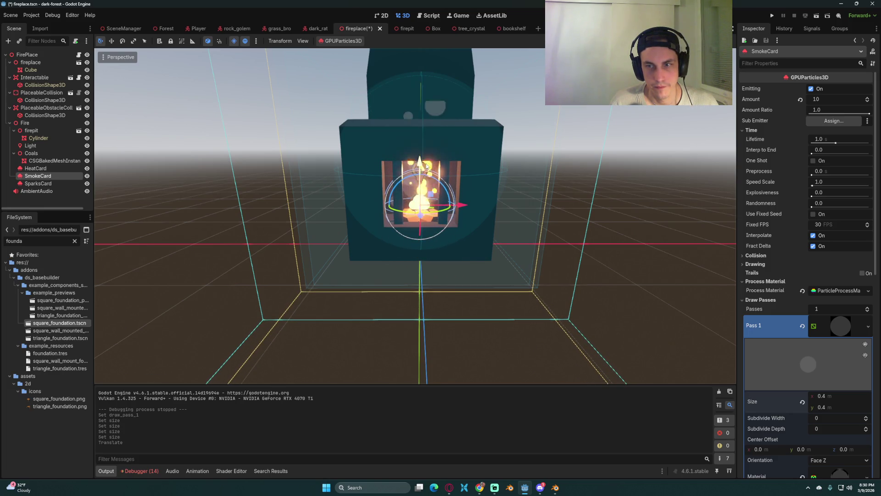
Set the SmokeCard emission sphere radius to 0.3
click(812, 292)
click(817, 288)
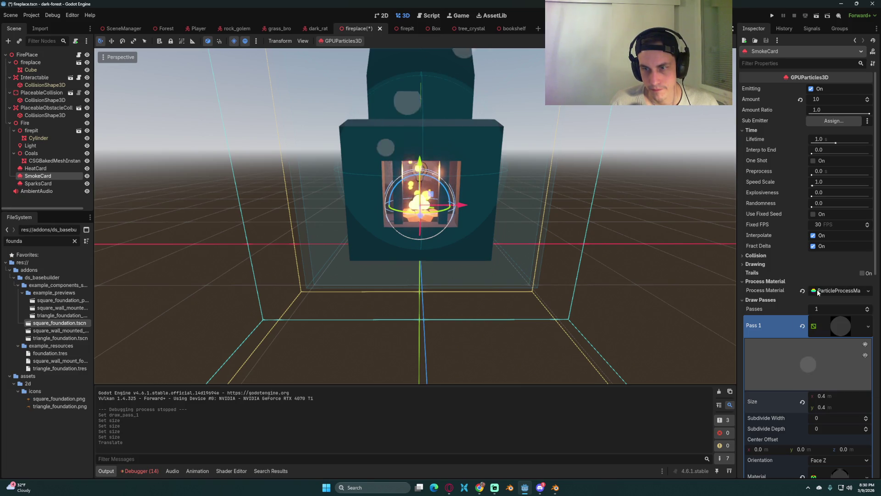
click(816, 290)
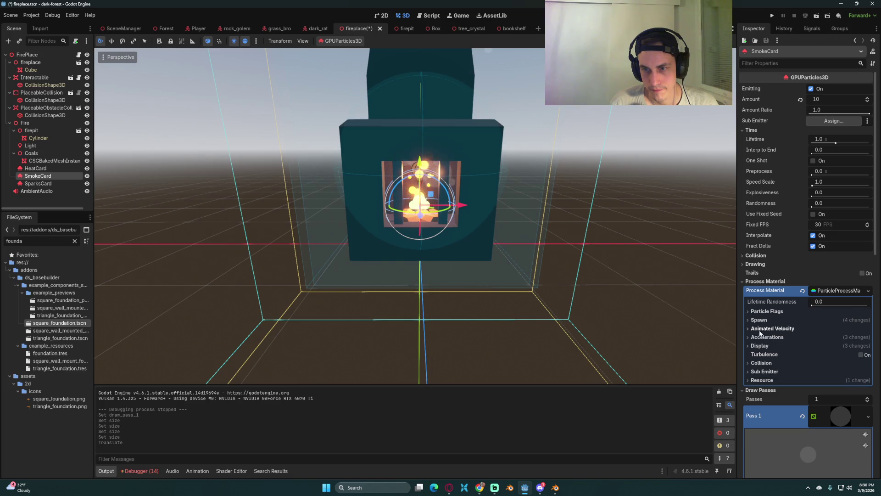
click(759, 346)
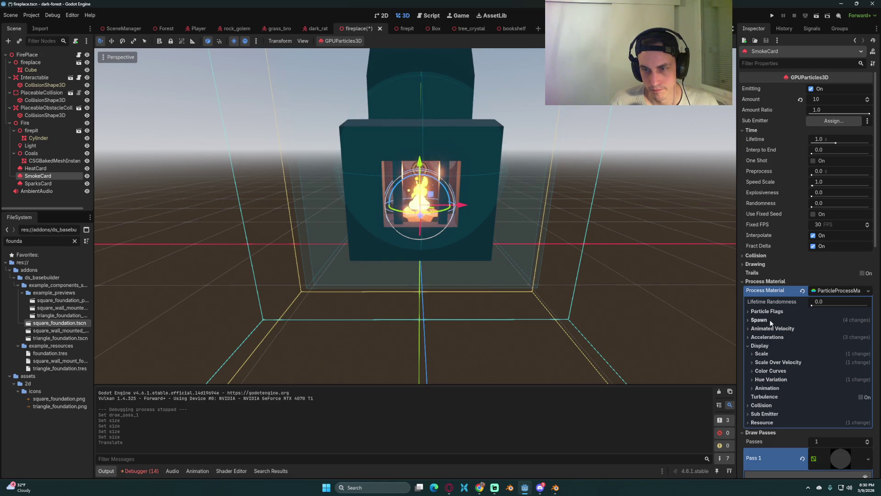
click(770, 319)
click(774, 329)
click(831, 387)
key(BackSpace)
text(0.3)
key(Return)
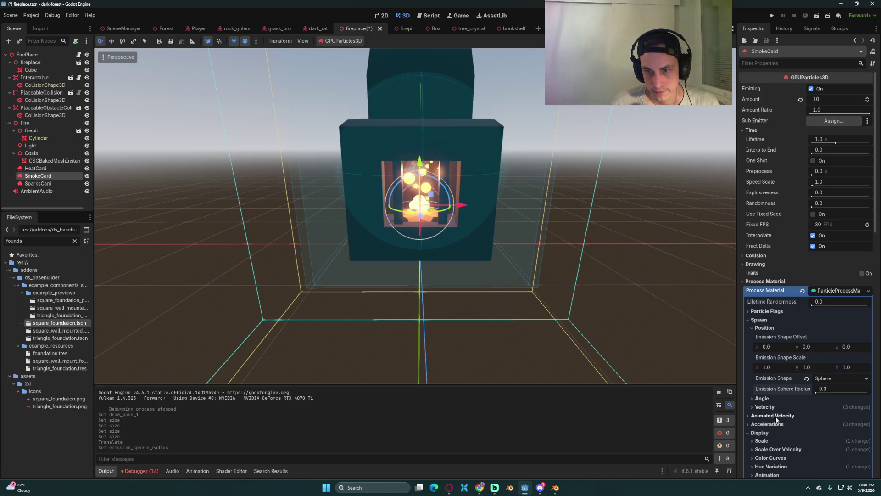
Set the smoke particles' maximum scale to 0.7 and review the fire in the viewport
scroll(776, 418, down, 5)
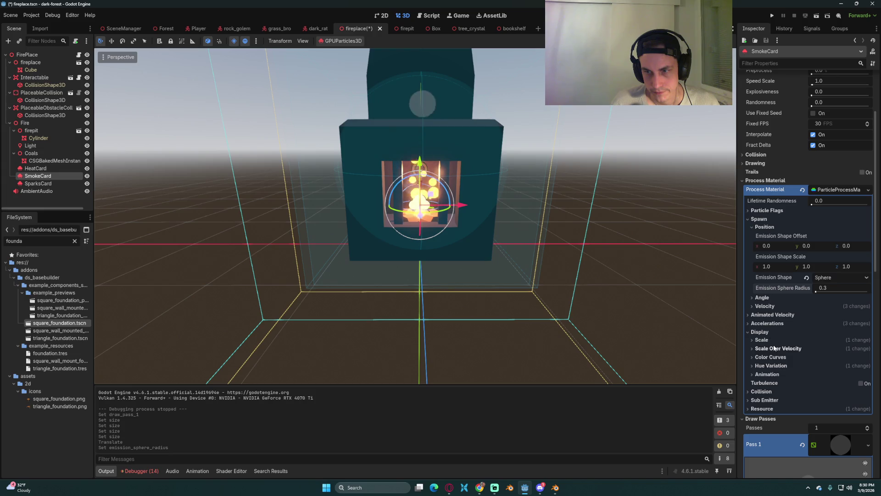
click(762, 340)
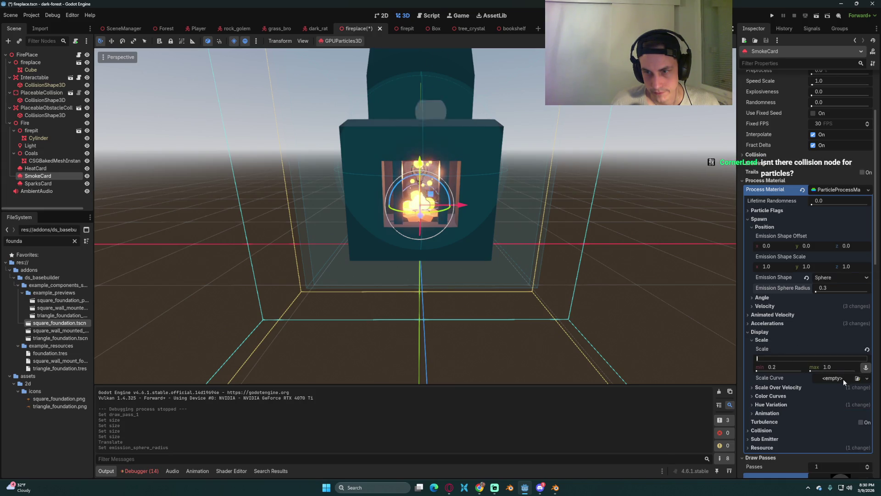
text(.7)
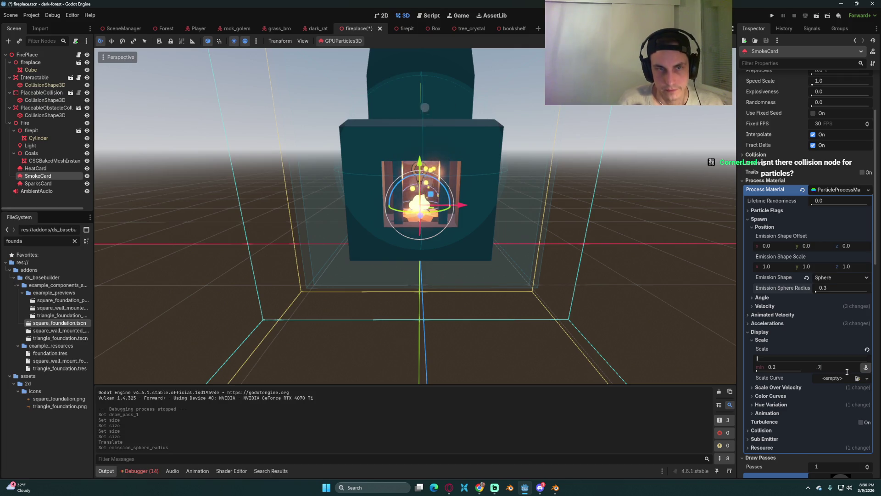
key(Return)
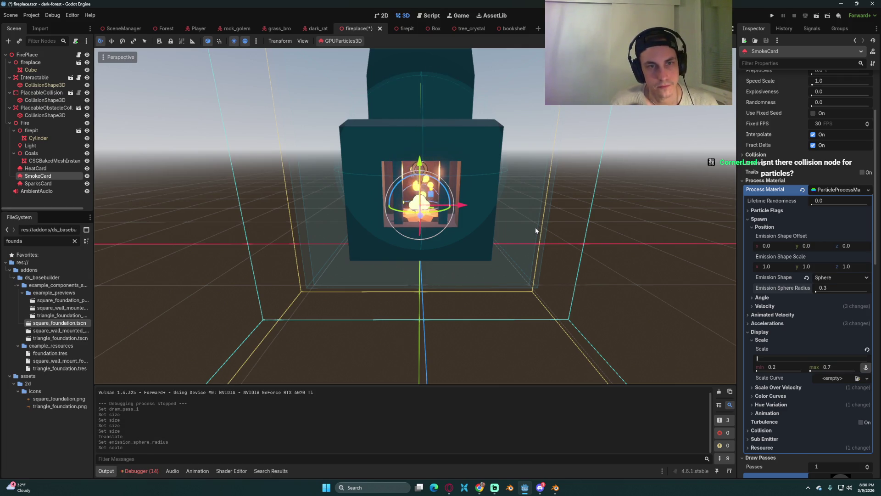
scroll(534, 224, down, 4)
scroll(534, 224, up, 3)
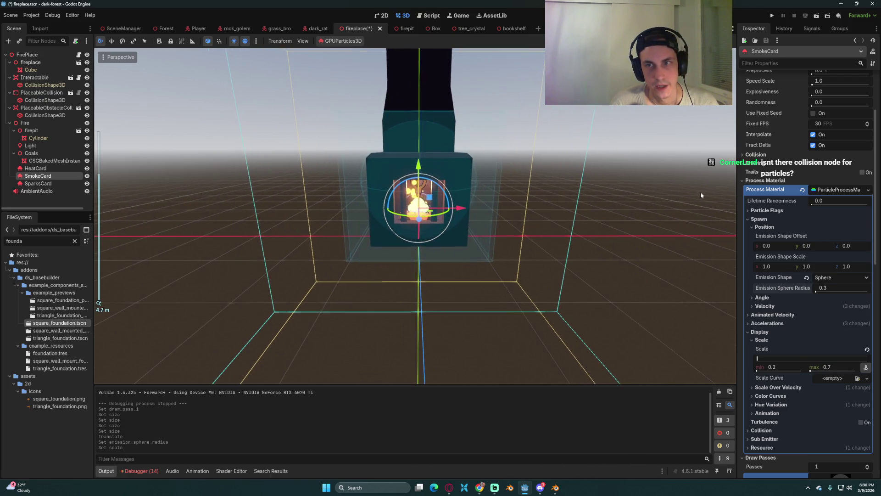
scroll(829, 152, up, 4)
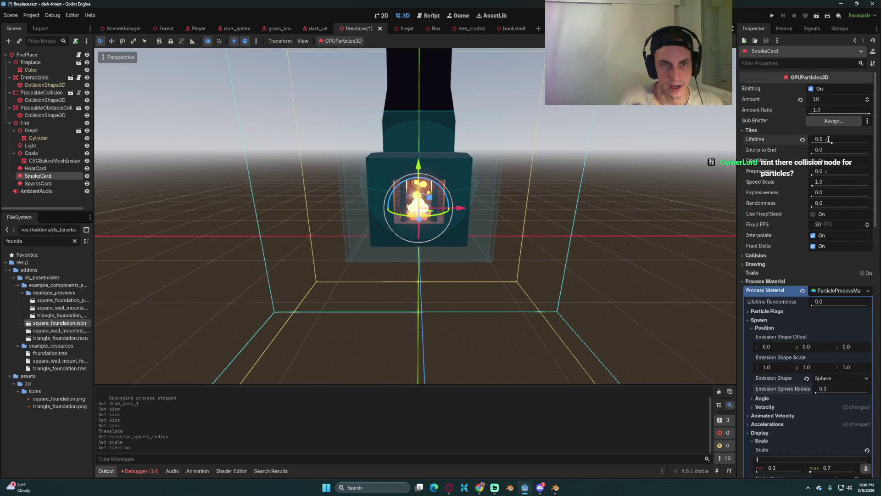
scroll(466, 174, up, 4)
mouse_move(467, 175)
mouse_down()
mouse_move(449, 178)
mouse_move(469, 191)
mouse_up()
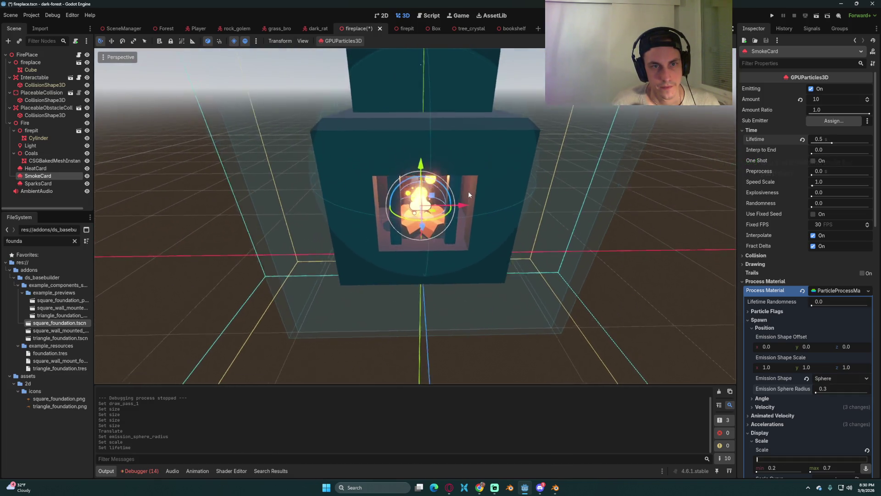
scroll(468, 183, up, 2)
scroll(468, 179, down, 3)
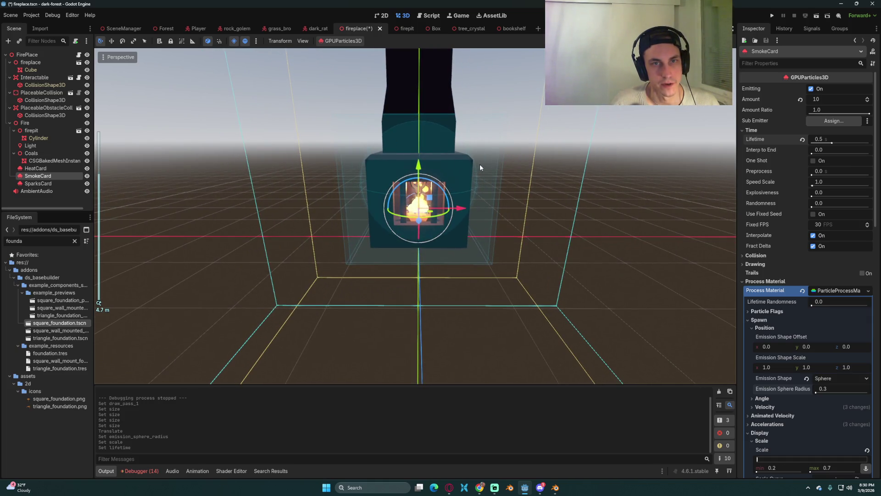
click(400, 30)
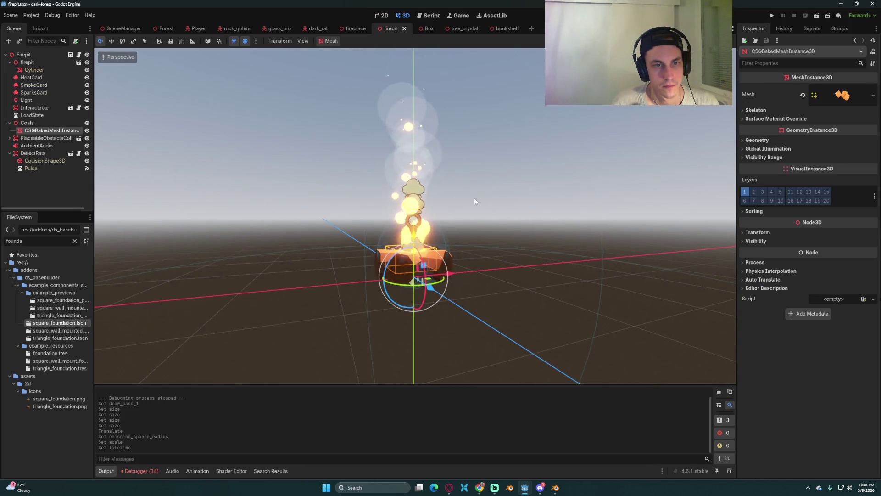
Set the SparksCard lifetime to 0.5 s and save the fireplace scene
scroll(448, 217, down, 2)
drag(449, 221, 507, 226)
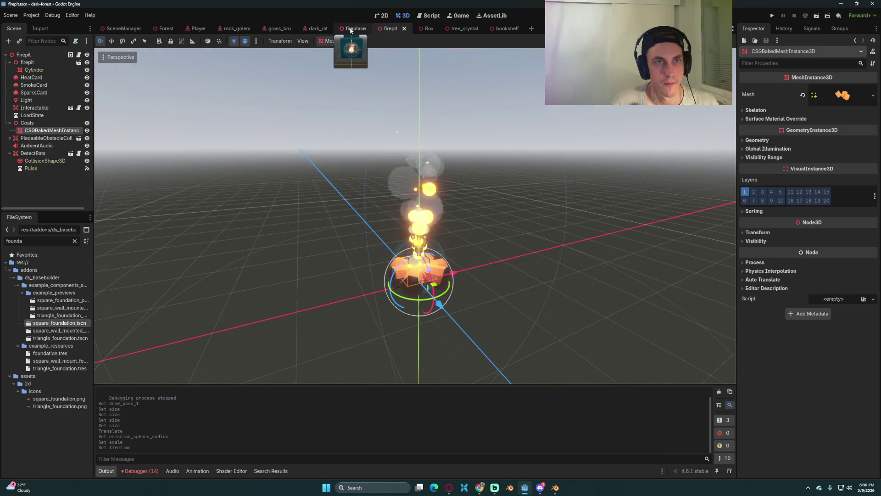
click(356, 28)
click(50, 183)
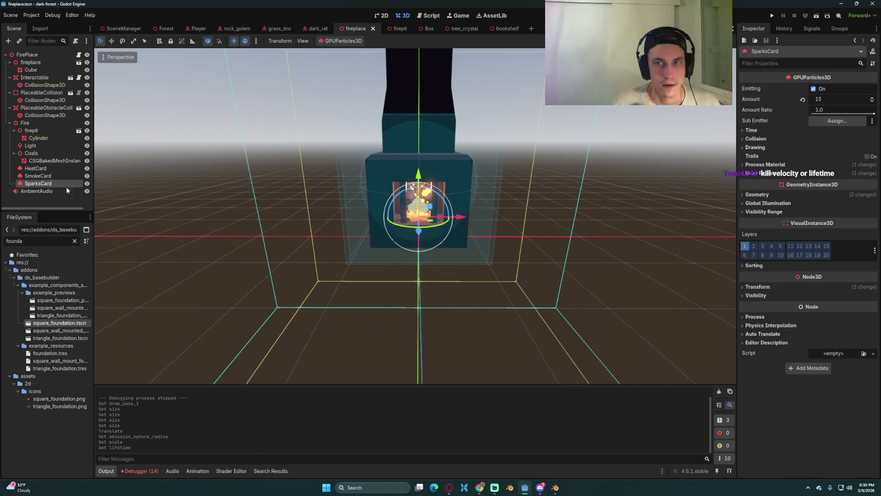
click(826, 129)
click(832, 140)
text(0.5)
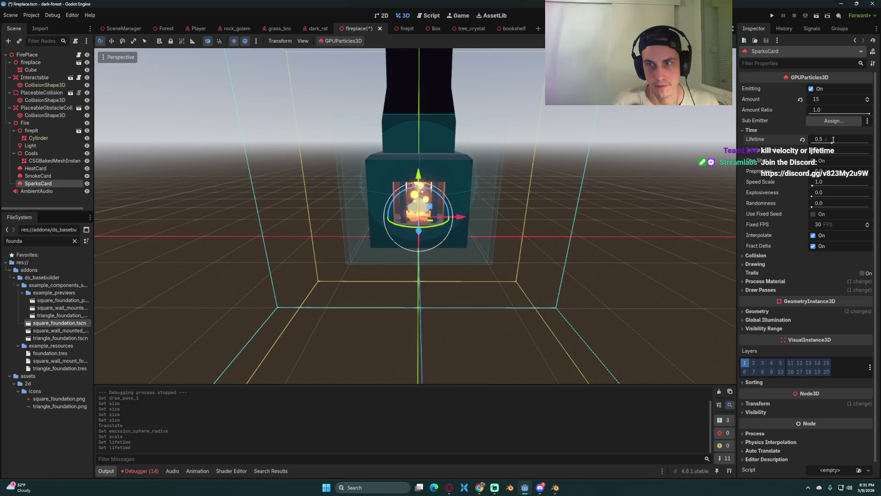
key(ctrl+s)
scroll(439, 194, up, 3)
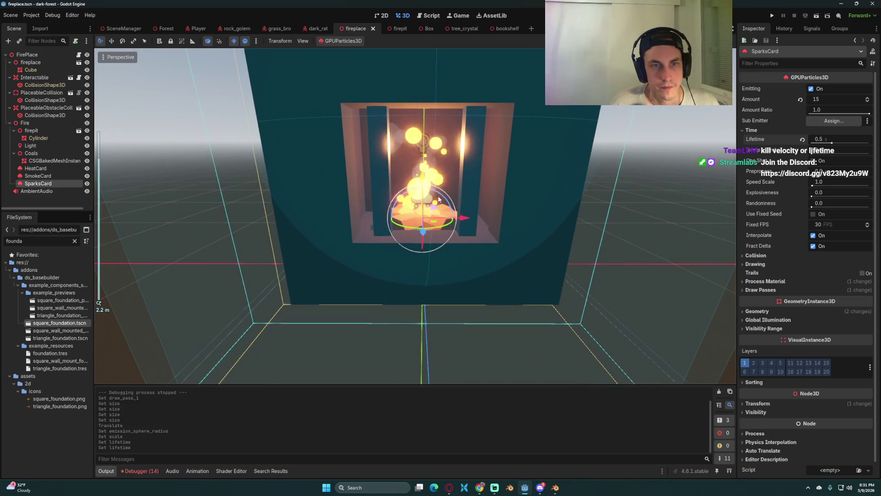
drag(431, 147, 442, 160)
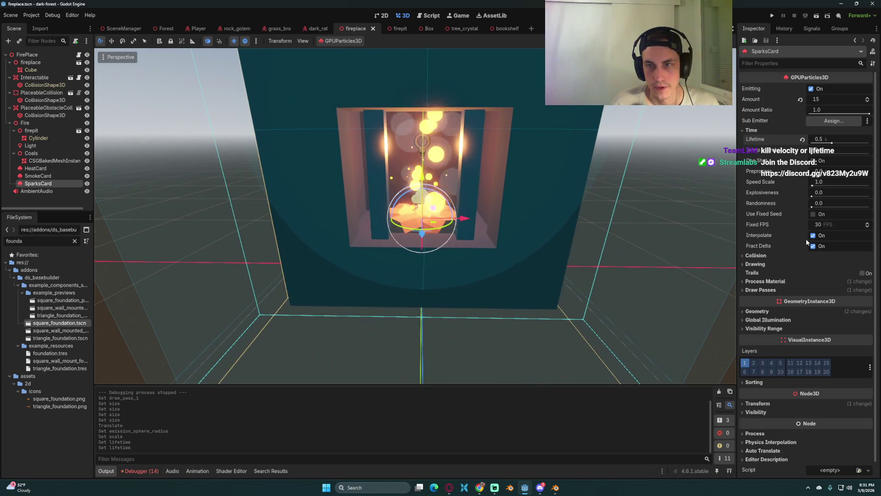
Set the sparks' initial velocity range to 1.0–1.5 and save the scene
click(771, 281)
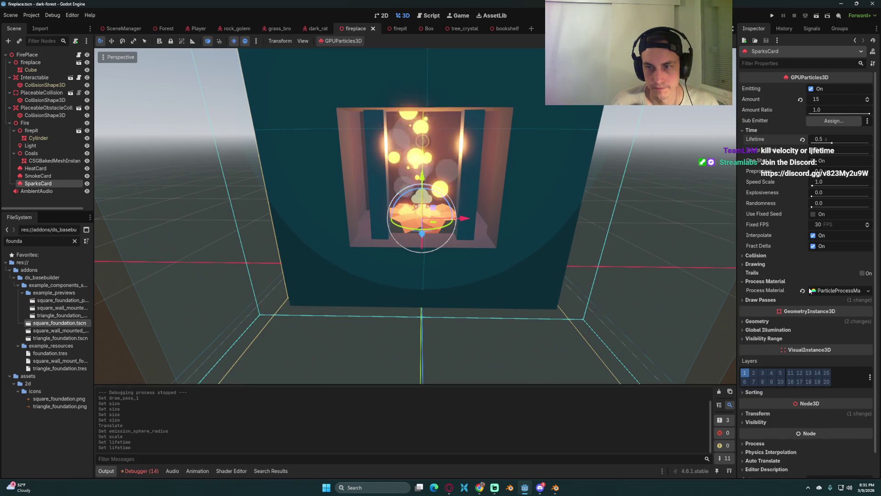
scroll(829, 299, down, 2)
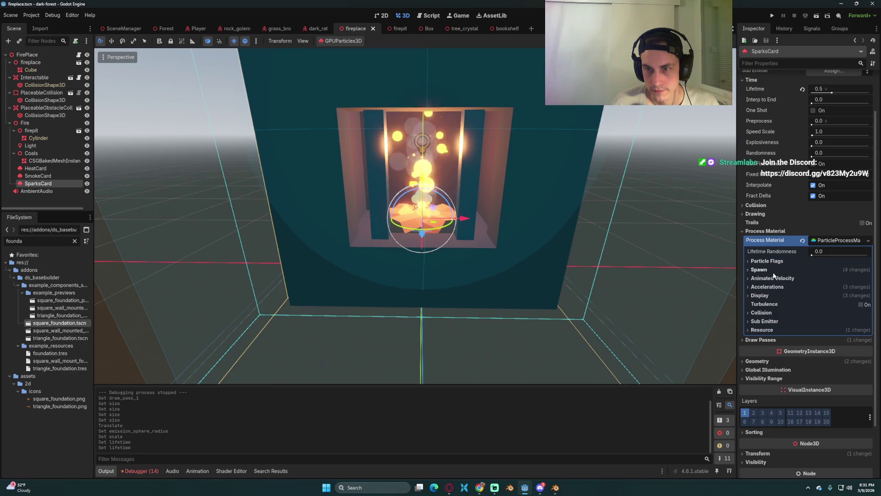
click(759, 269)
click(765, 294)
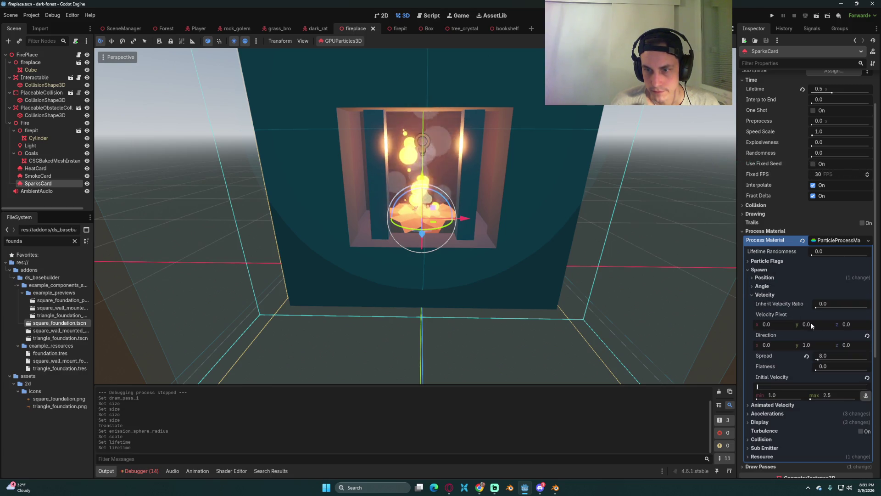
click(836, 395)
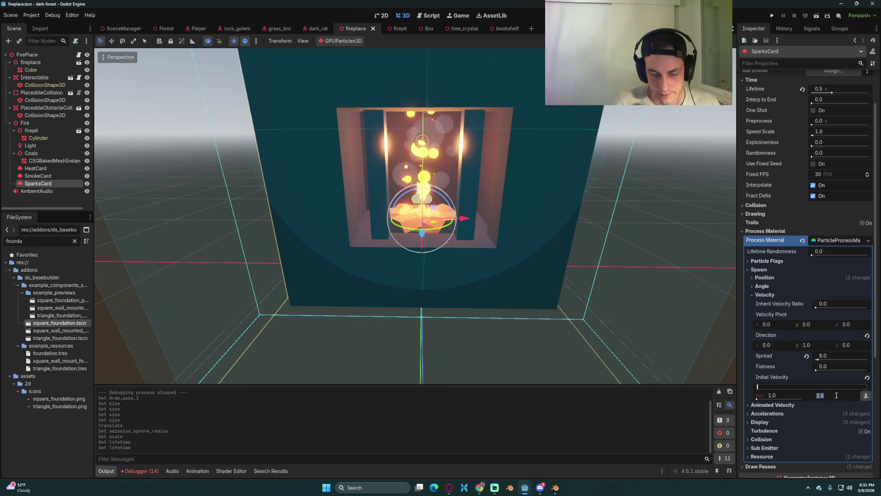
text(1)
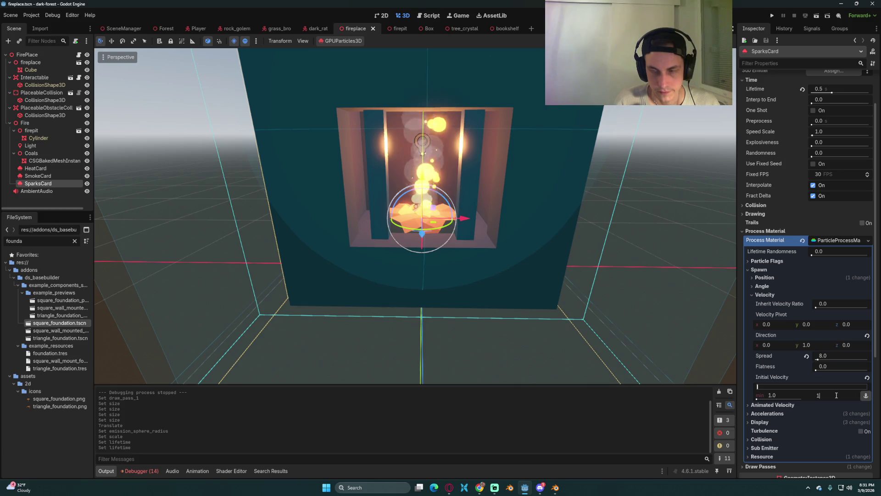
key(ctrl+s)
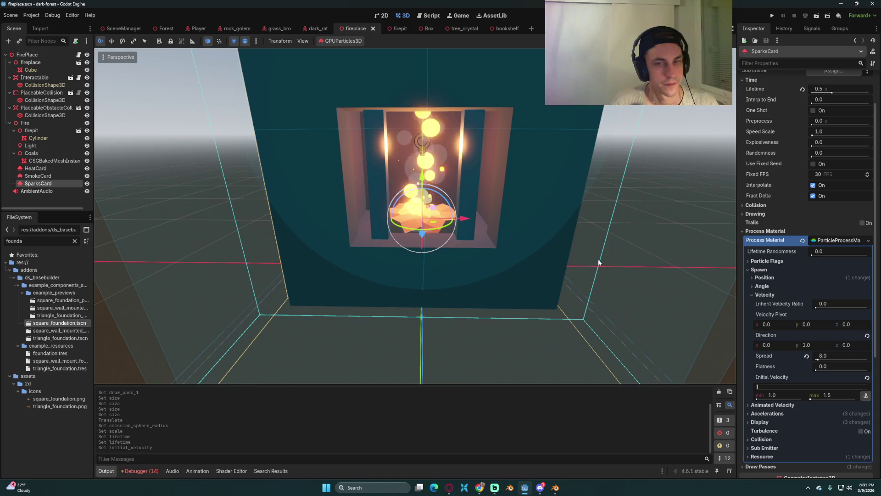
click(36, 168)
scroll(846, 364, down, 3)
scroll(803, 276, up, 3)
Set HeatCard's maximum initial velocity to 0.8 and save the fireplace scene
click(813, 176)
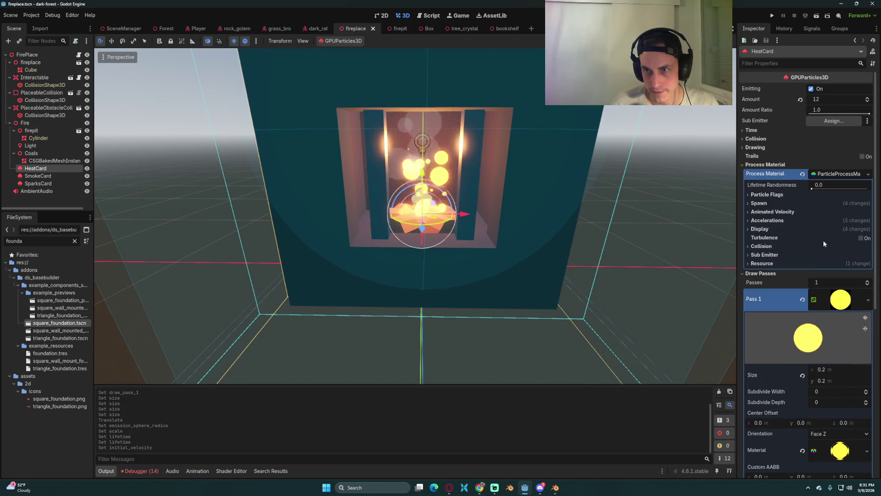
click(774, 202)
click(765, 228)
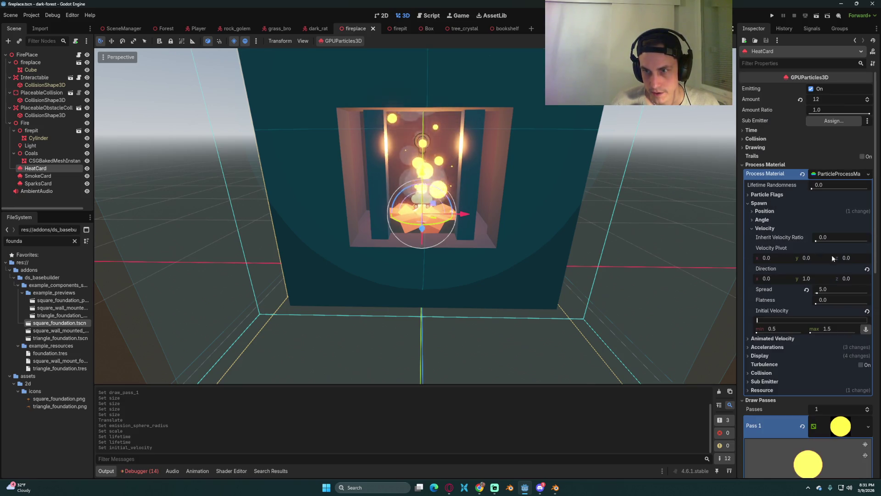
click(835, 328)
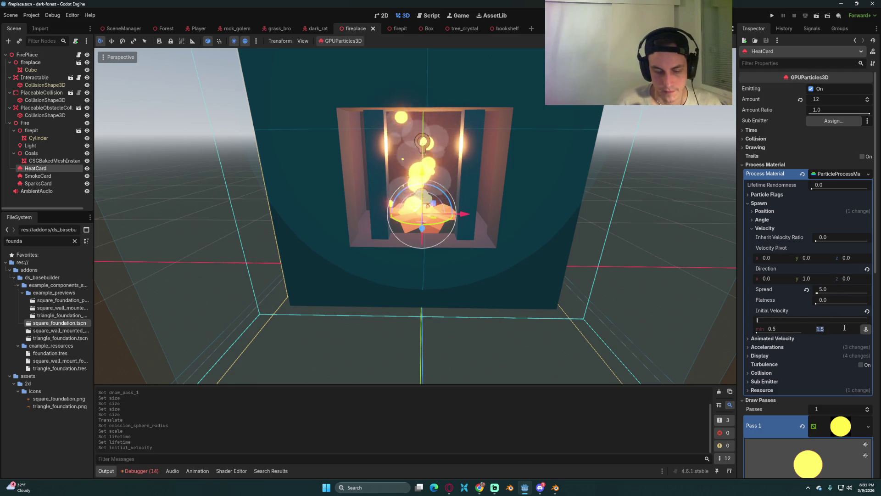
text(.8)
text(0.8)
key(Return)
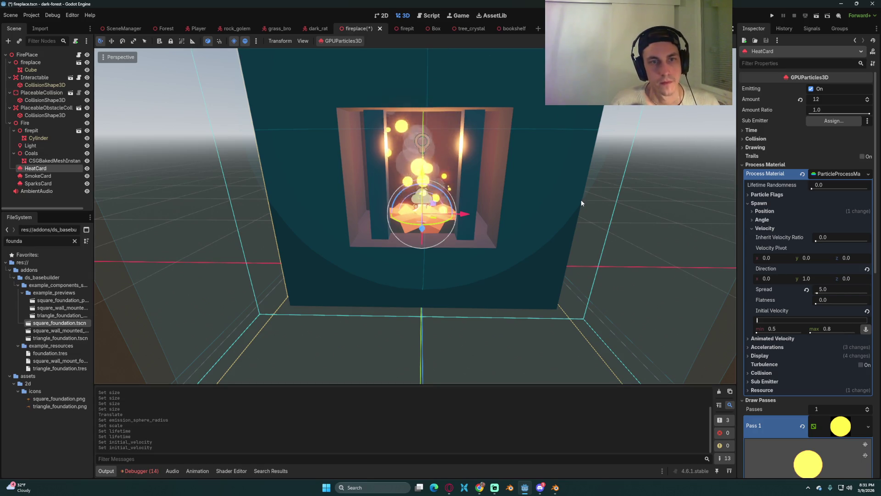
key(ctrl+s)
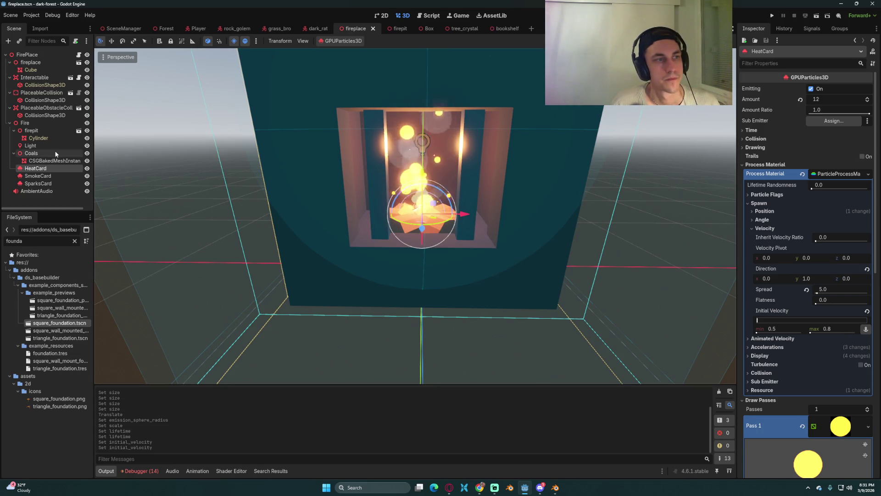
Set the SparksCard emission sphere radius to 0.1
click(46, 183)
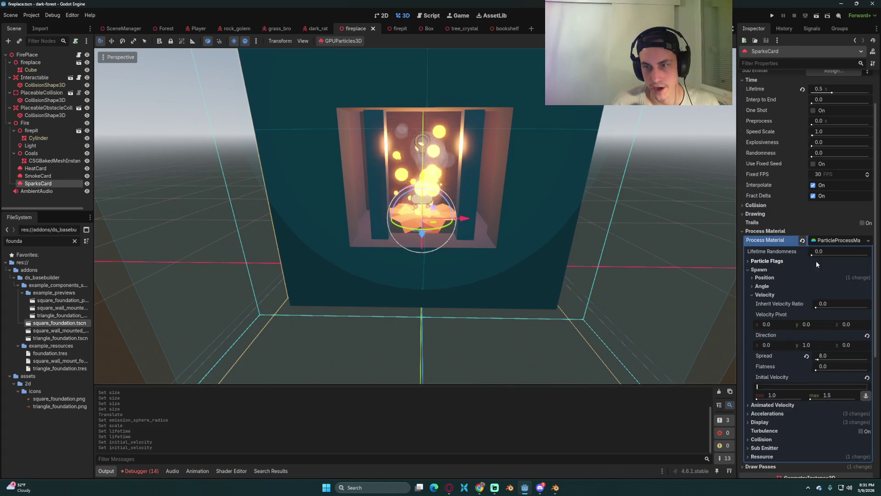
click(764, 278)
click(838, 337)
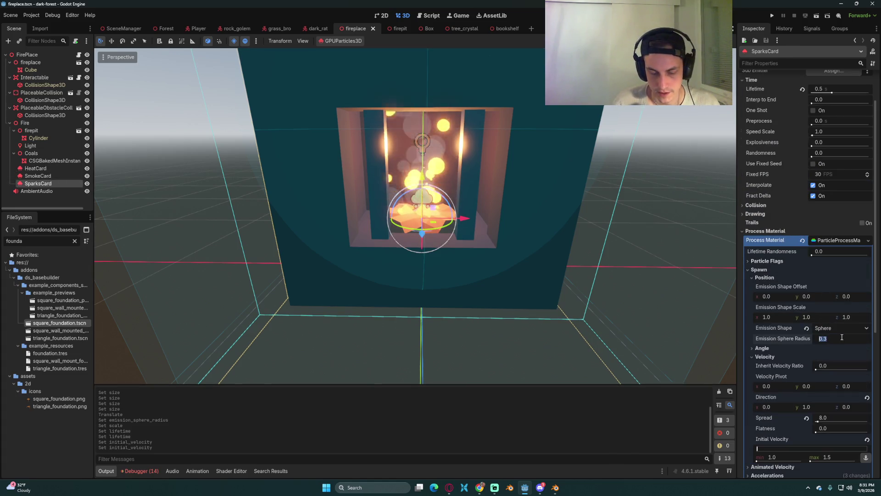
text(0.1)
key(Return)
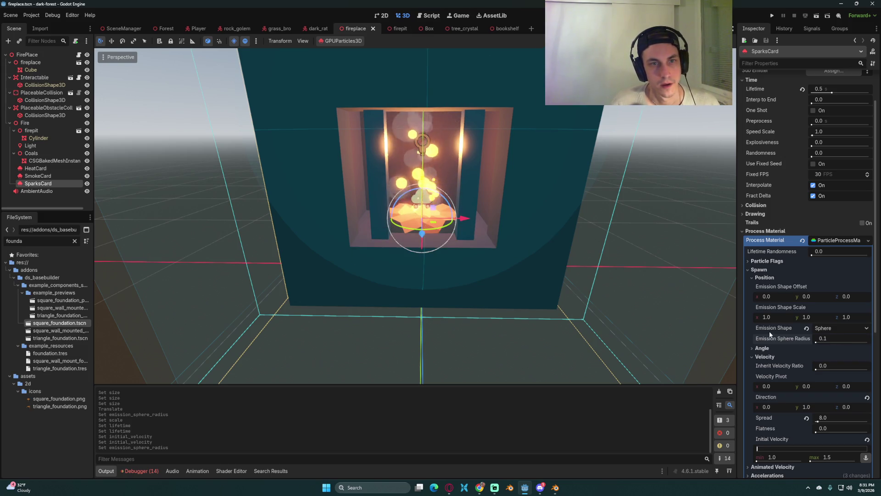
Raise the SparksCard emitter slightly with its Y gizmo
scroll(420, 197, down, 3)
drag(420, 174, 420, 165)
scroll(551, 206, up, 3)
click(653, 216)
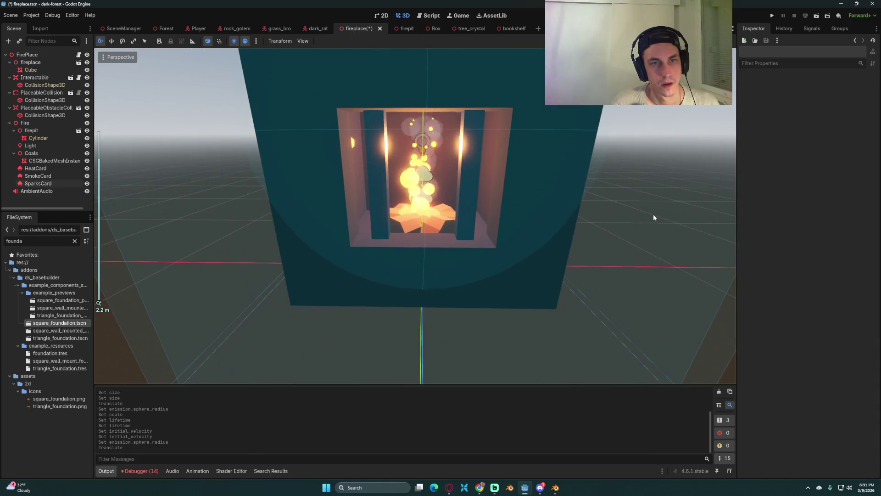
Set the SparksCard particle amount to 8 and save the scene
click(38, 183)
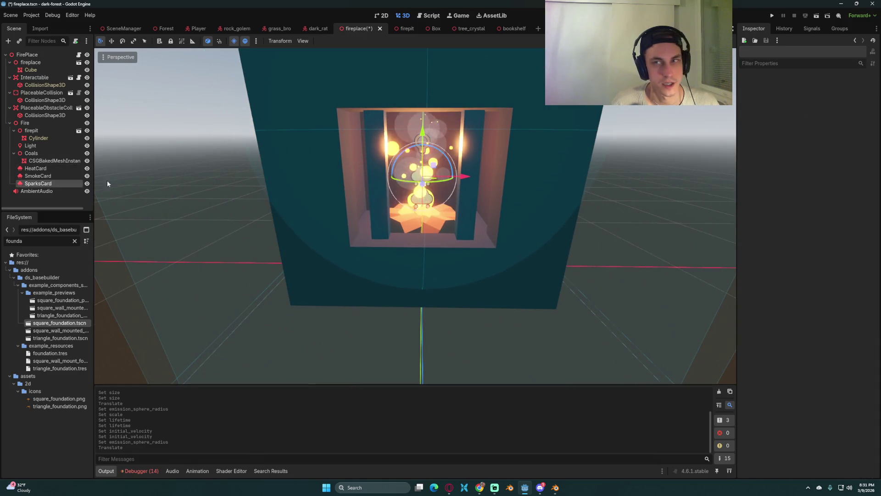
scroll(802, 122, up, 3)
click(821, 99)
text(8)
key(Return)
key(ctrl+s)
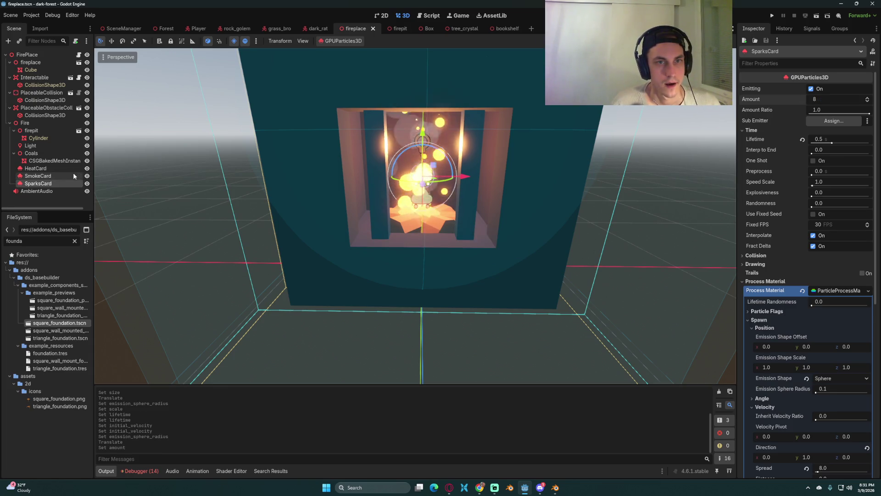
Lower HeatCard's particle amount from 12 to 8, save, and orbit around the fireplace
click(35, 168)
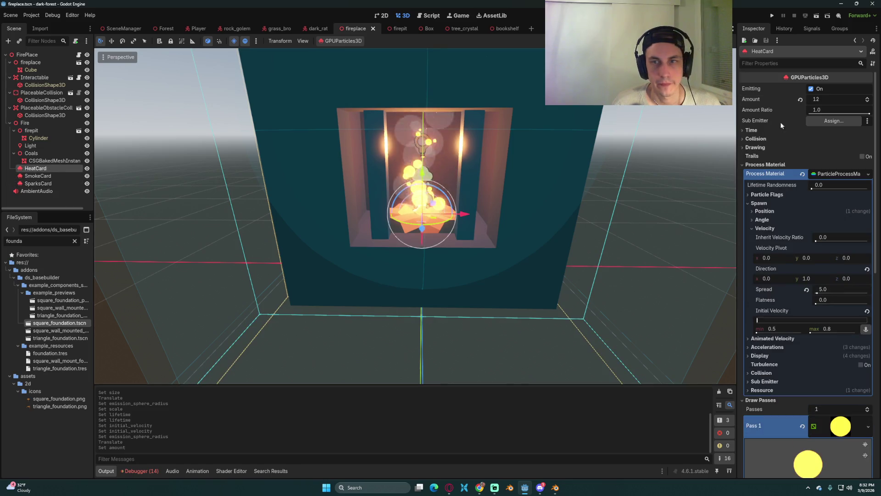
click(828, 99)
text(8)
key(Return)
key(ctrl+s)
scroll(527, 197, down, 5)
click(661, 176)
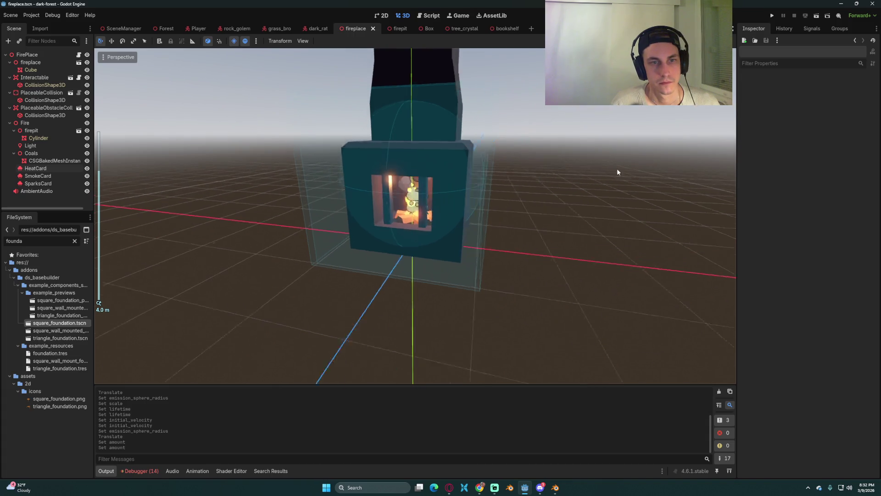
drag(632, 159, 717, 144)
Run the game, load a save, then craft, place and light a Fire Place
click(774, 15)
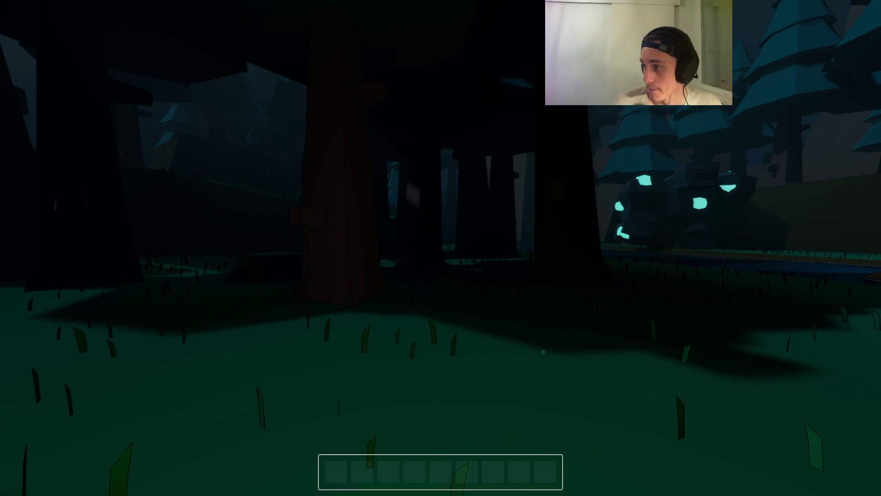
key(Escape)
click(441, 243)
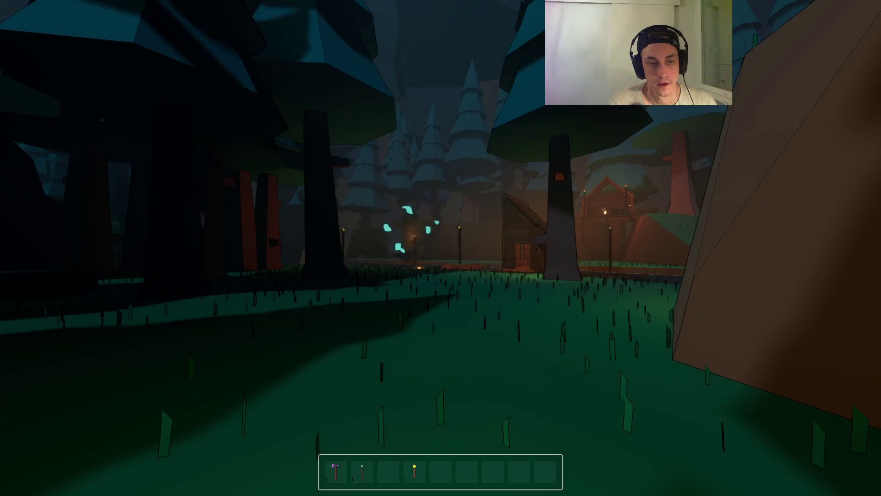
key(Tab)
click(288, 320)
key(Tab)
click(441, 247)
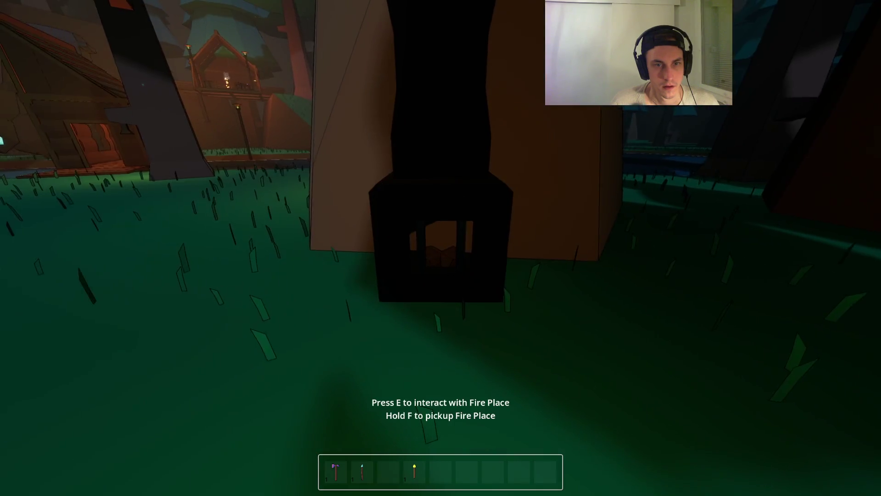
key(e)
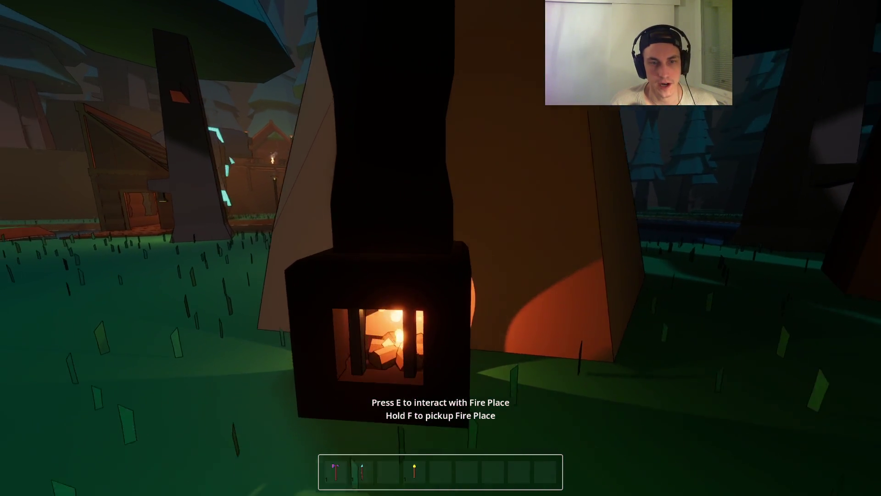
key(s)
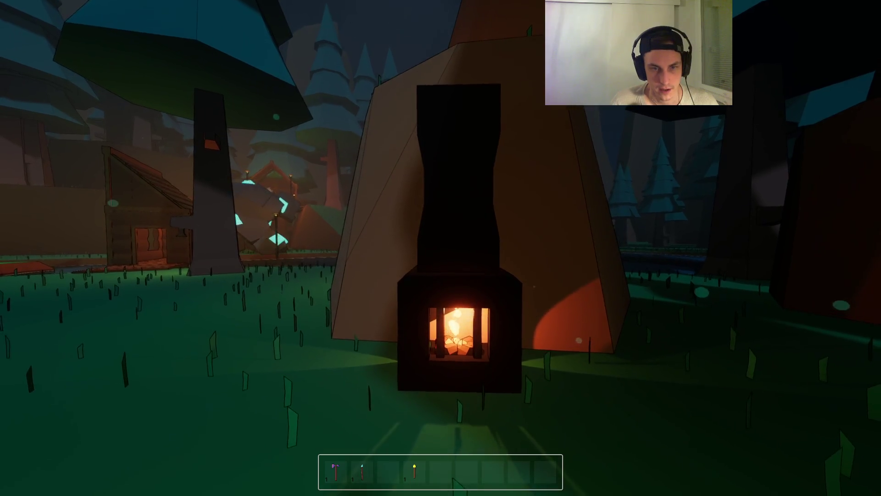
mouse_move(441, 247)
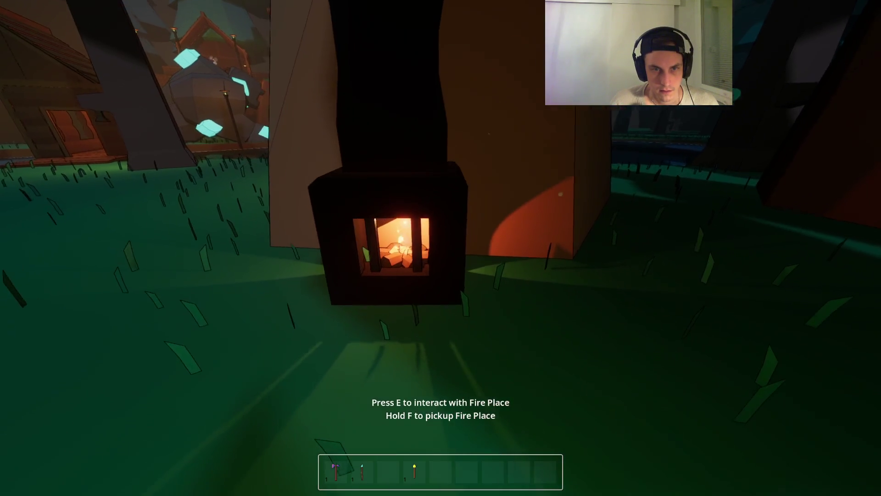
Craft, place and light a Fire Pit beside it, then stop the game with F8
key(Tab)
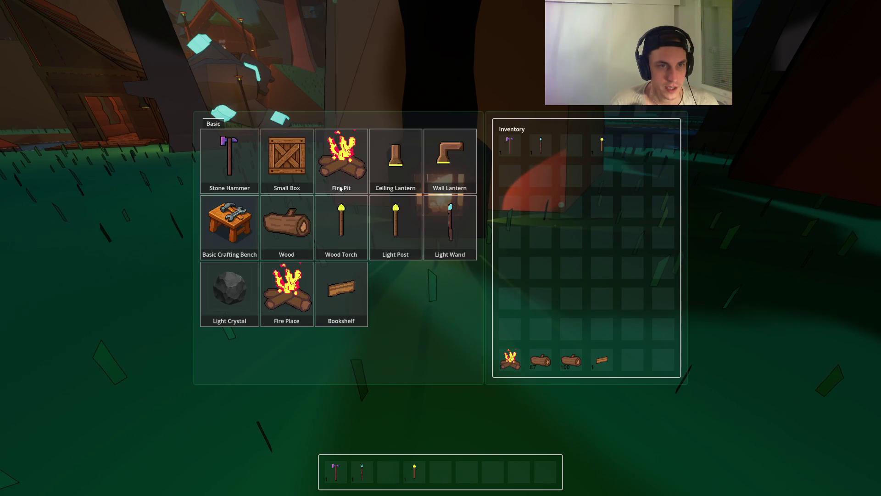
click(341, 161)
click(440, 248)
key(e)
key(s)
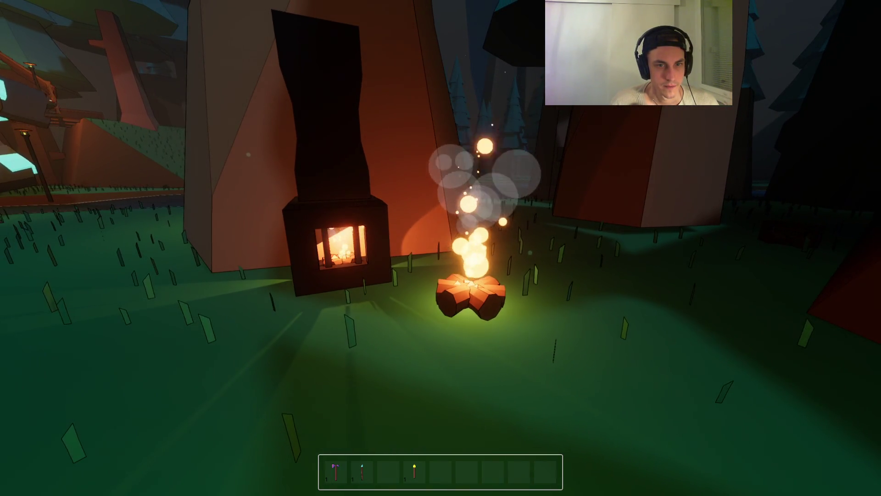
key(F8)
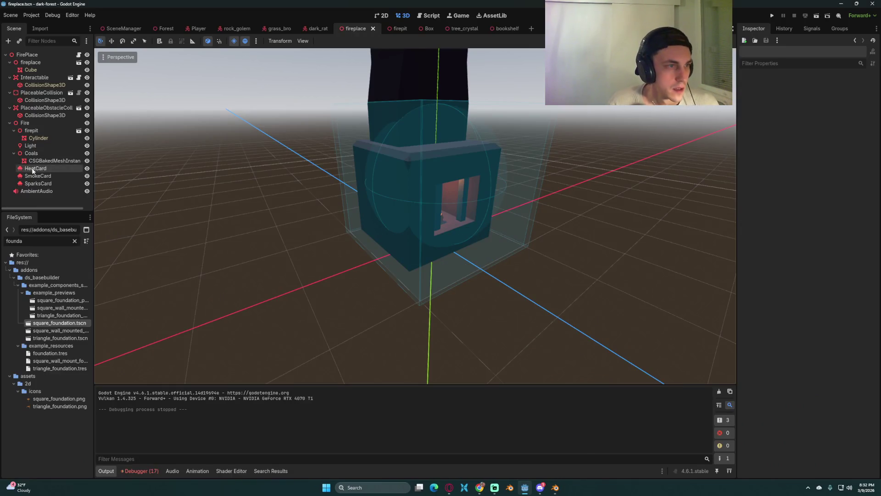
Resize HeatCard's Pass 1 quad mesh to 0.3 × 0.3 m and save the fireplace scene
double_click(41, 168)
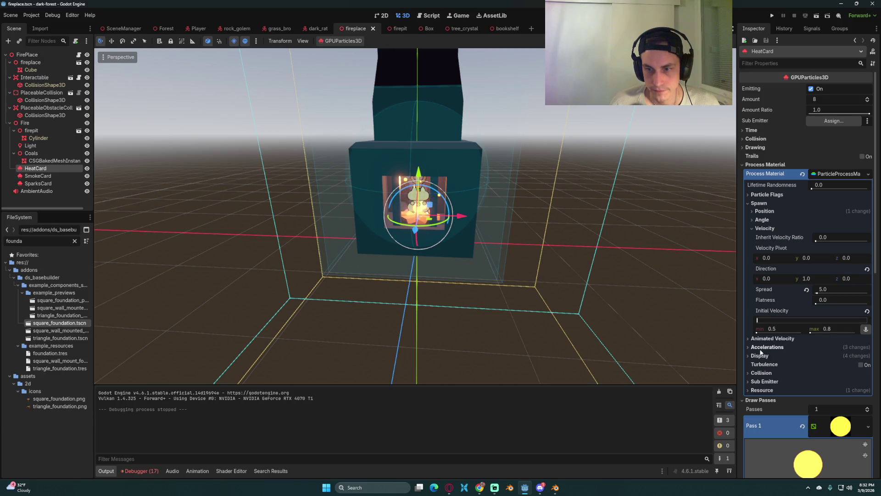
scroll(799, 376, down, 5)
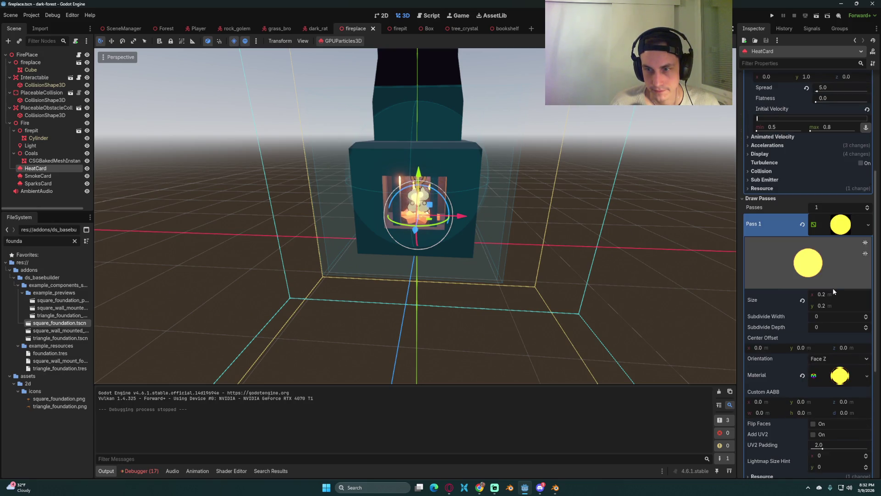
text(0.3)
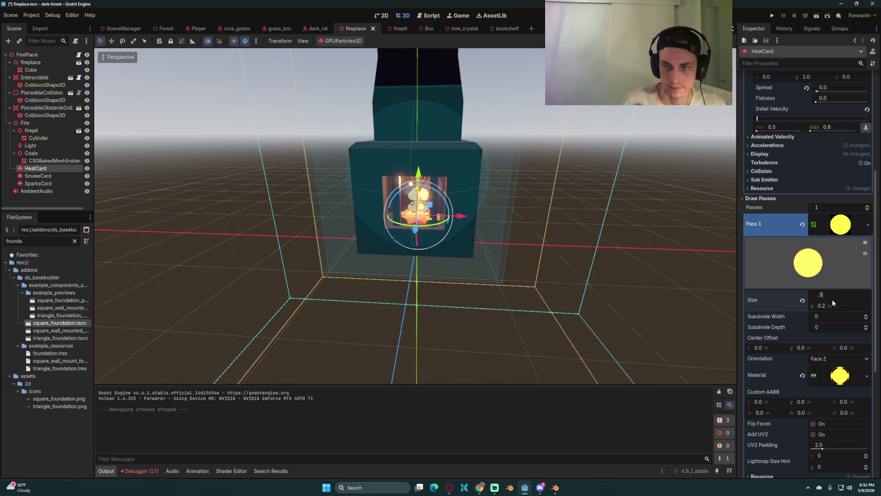
key(Tab)
text(0.3)
key(Return)
key(ctrl+s)
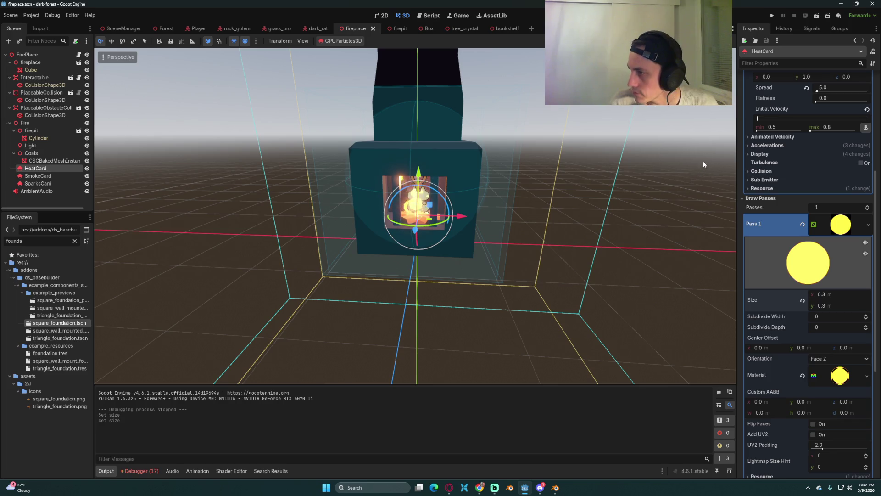
key(ctrl+s)
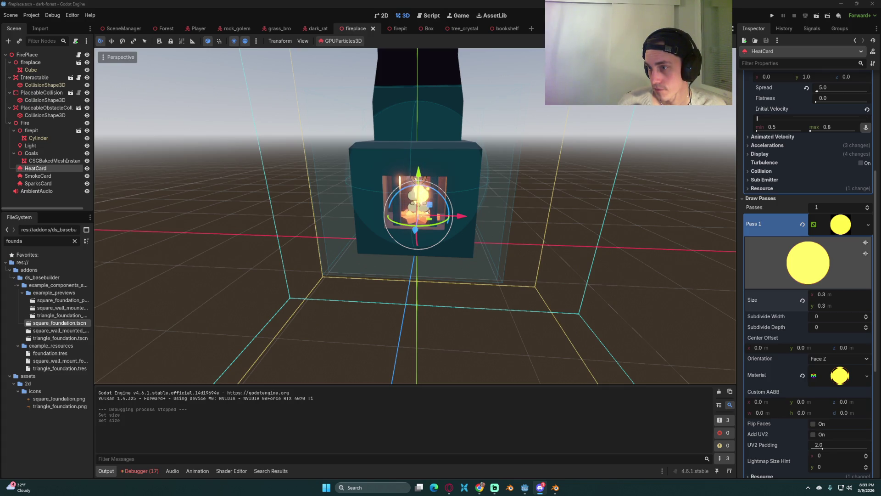
Switch from Godot to the browser showing the dsbasebuilder GitHub repository
key(alt+Tab)
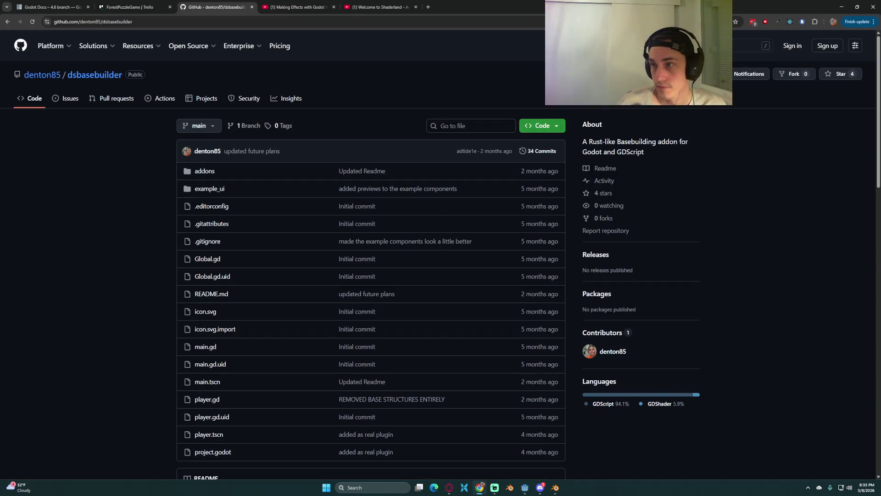
Restart the YouTube demo reel near the beginning and pause on the turret stats
key(alt+Tab)
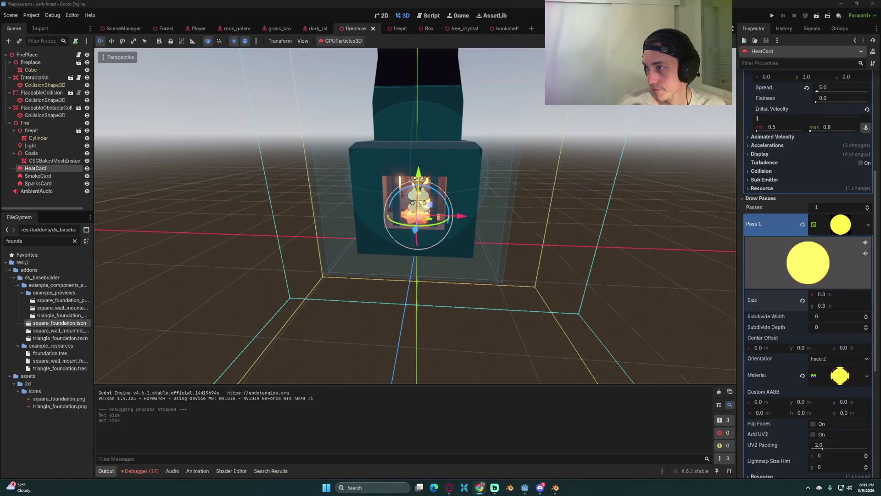
key(alt+Tab)
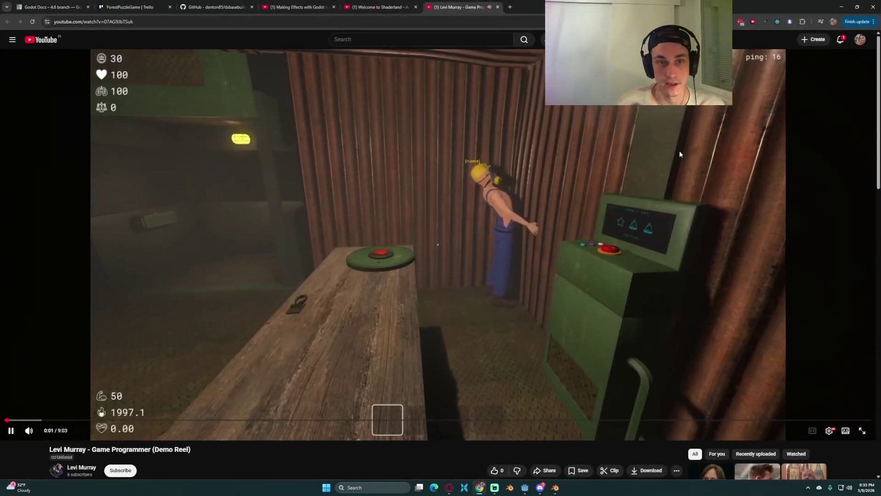
click(6, 419)
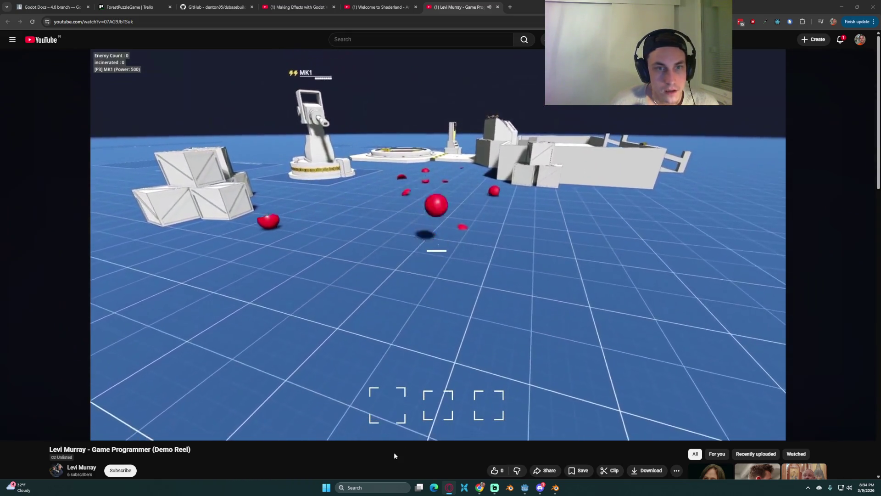
click(391, 278)
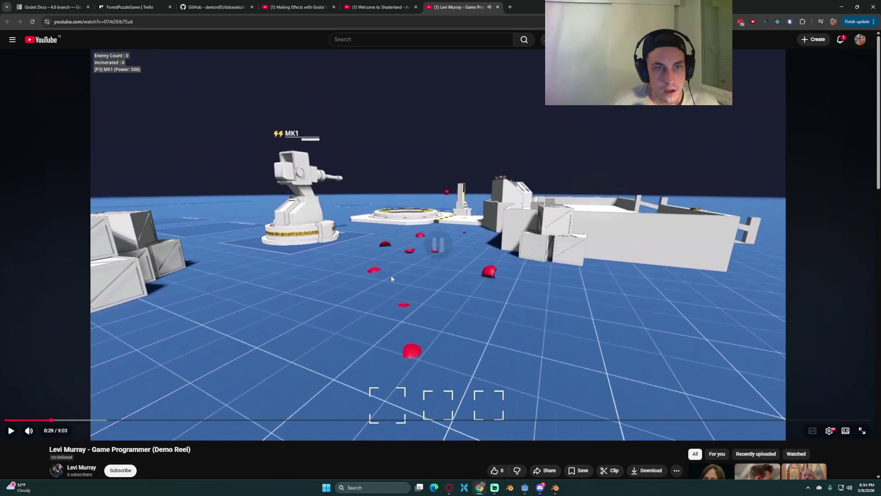
click(391, 278)
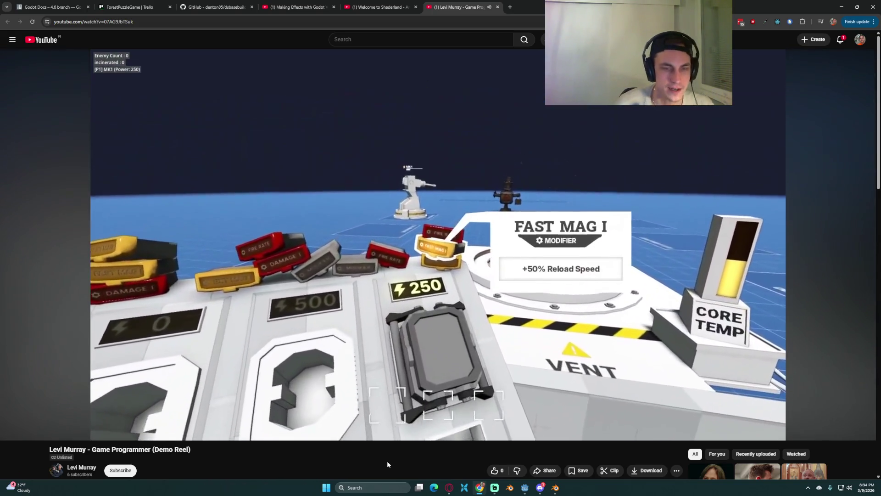
key(Left)
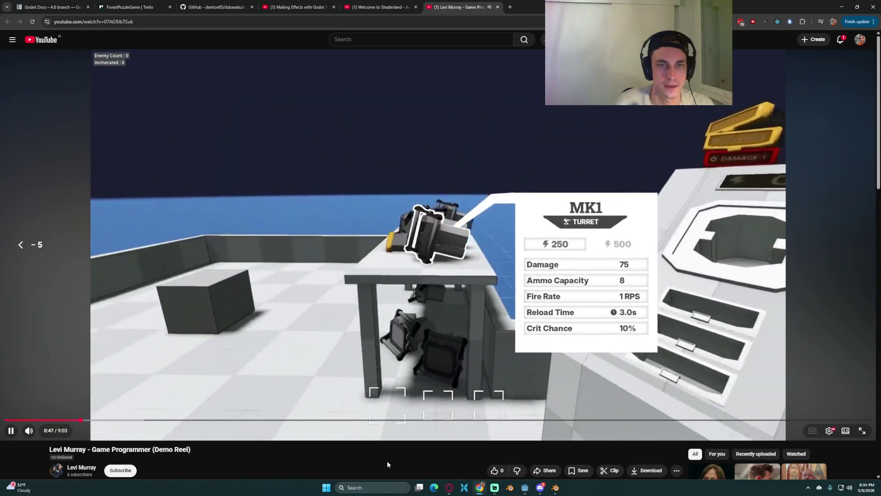
click(450, 397)
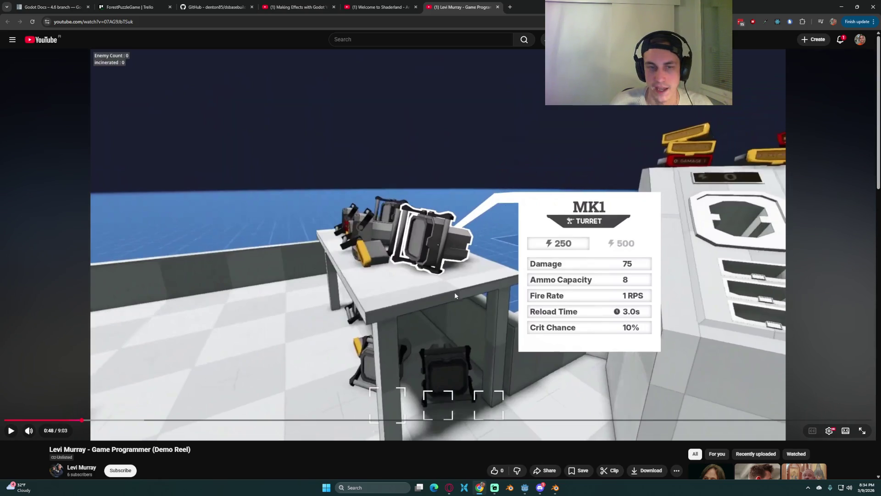
Rewind five seconds, keep watching, and briefly pause on the turret stats and modifier scene
key(Left)
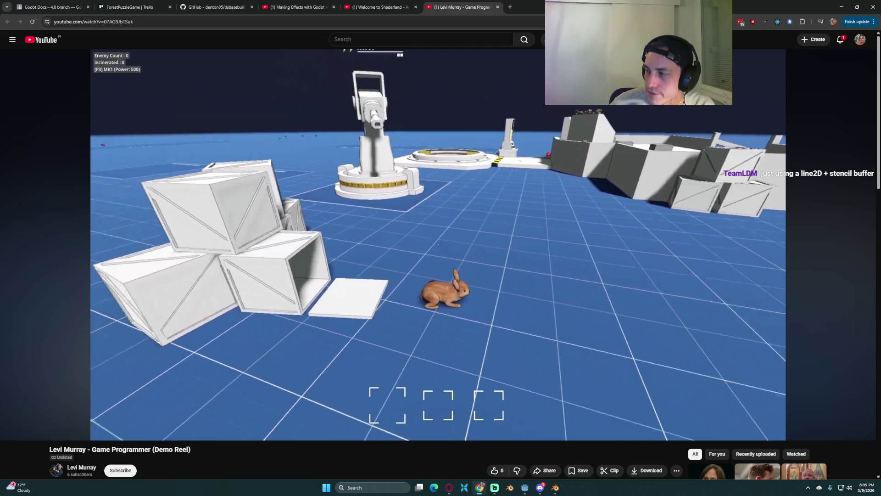
click(445, 269)
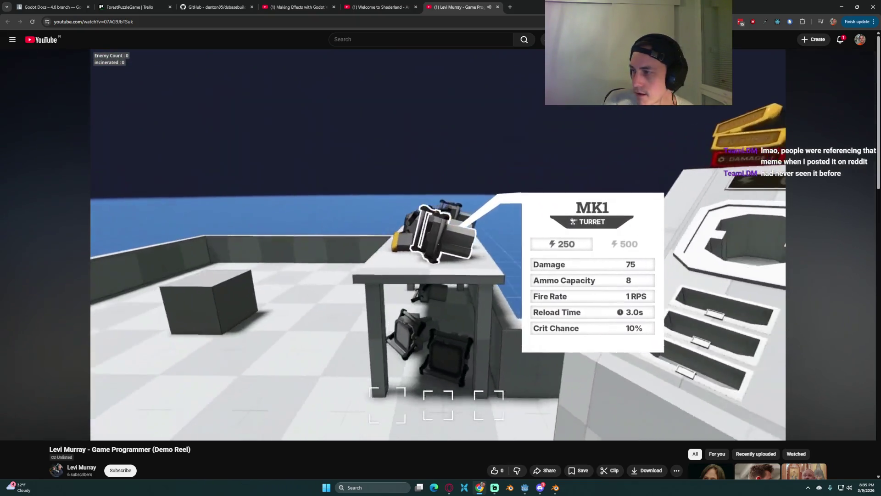
mouse_move(535, 163)
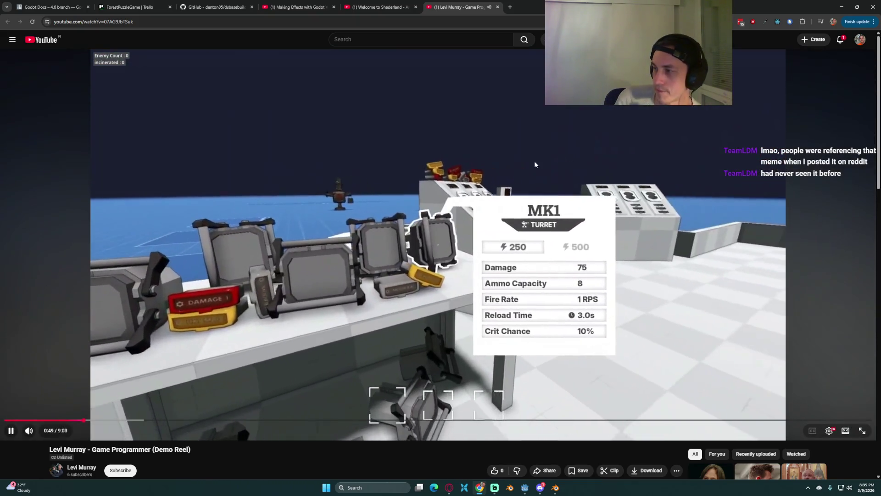
click(475, 181)
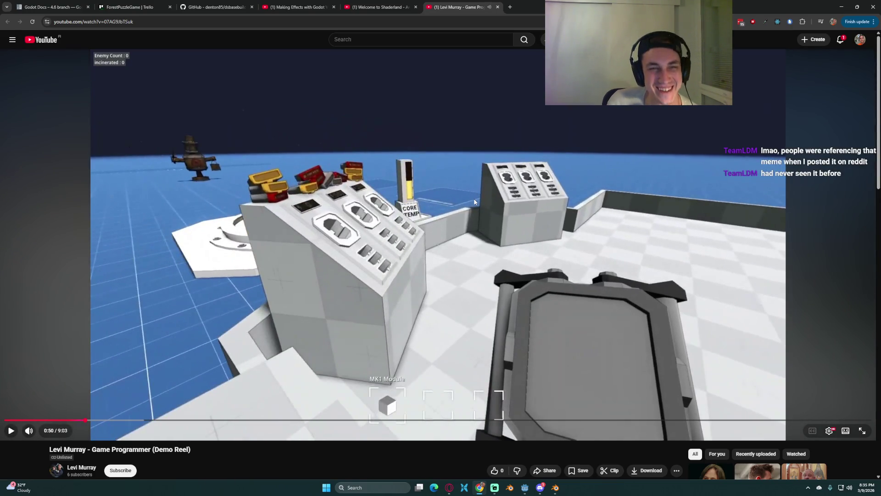
click(475, 202)
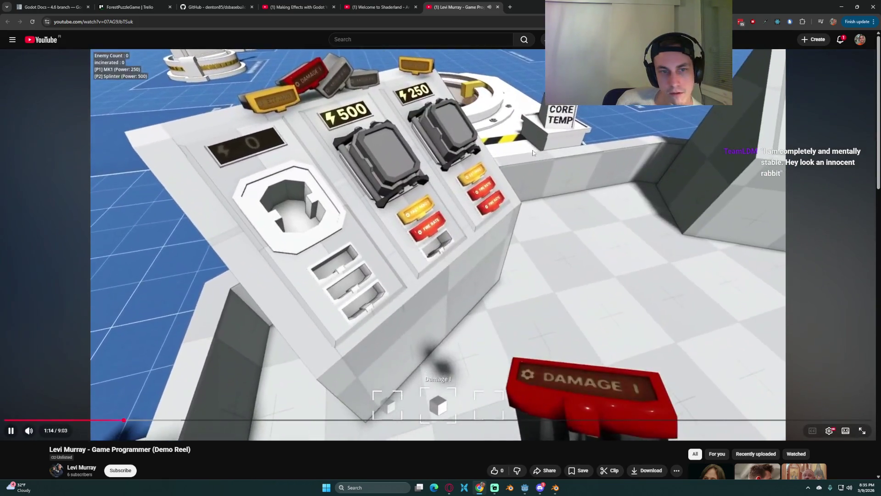
click(462, 198)
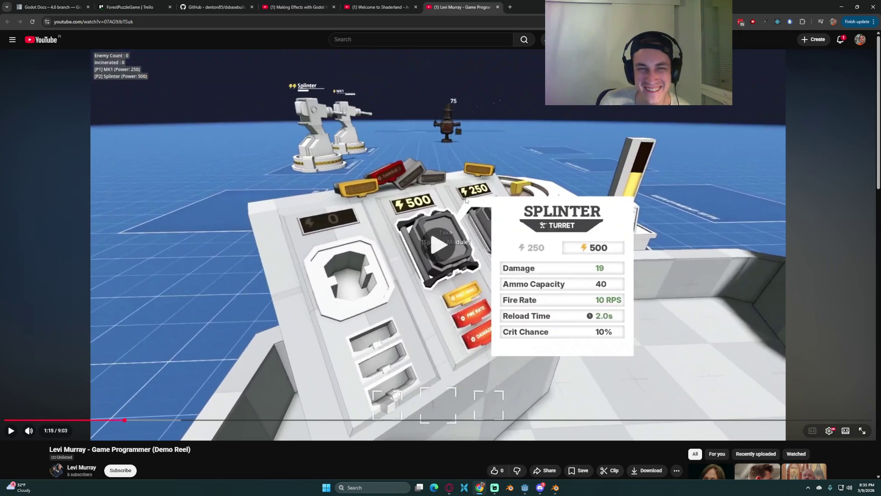
click(465, 200)
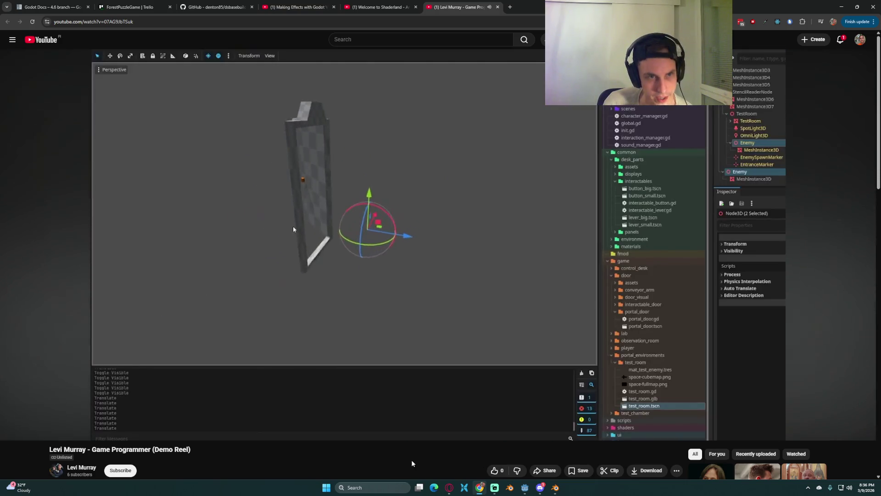
Watch past the bridge-editing scene, pause at 3:06 on the miner, then return to Godot
mouse_move(289, 304)
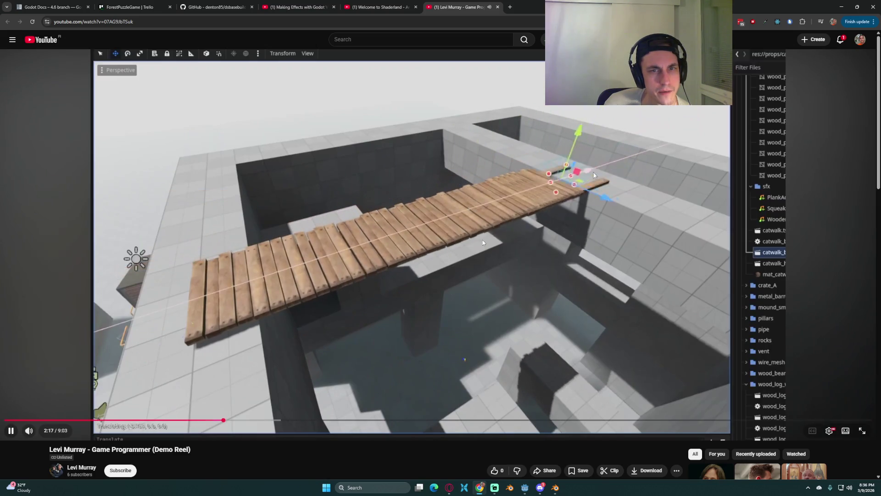
click(545, 192)
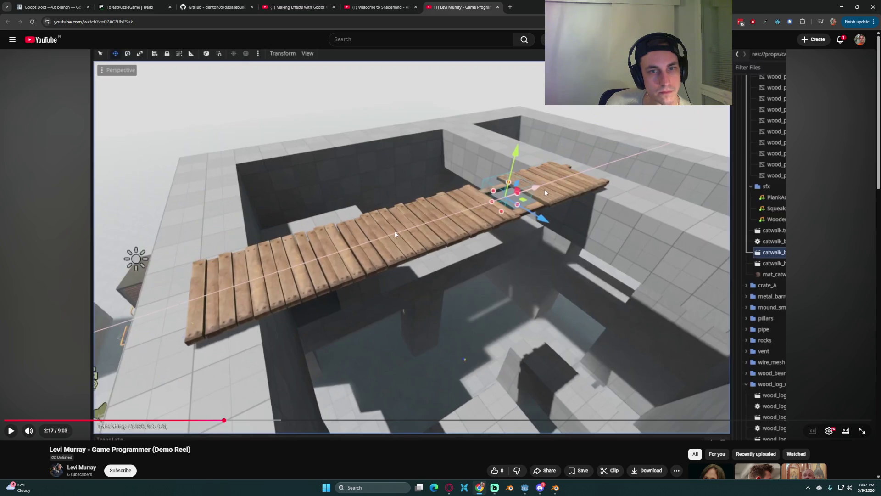
click(395, 234)
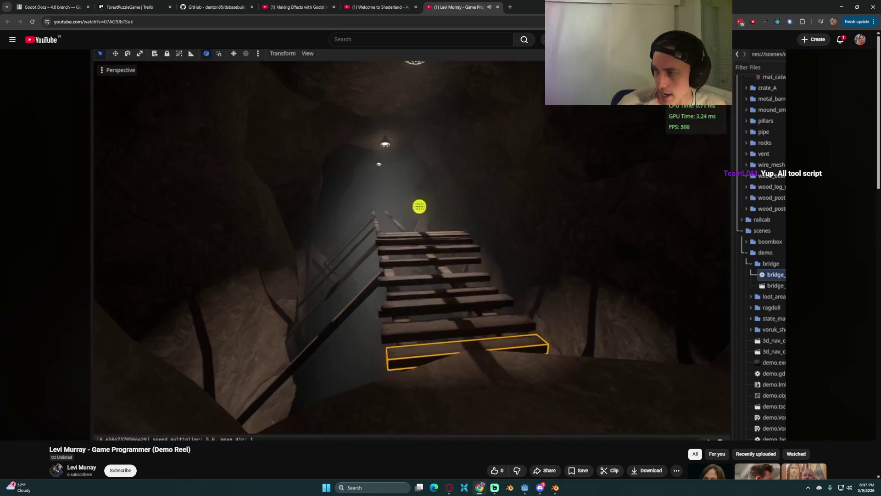
mouse_move(404, 230)
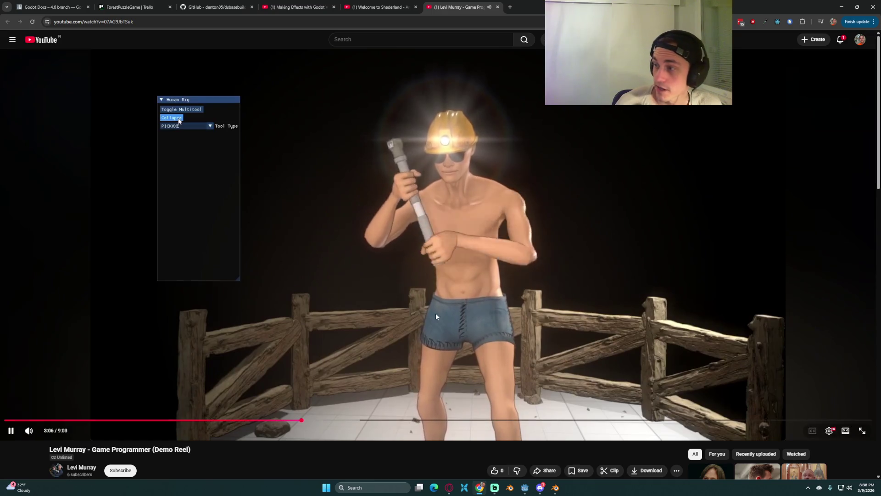
click(359, 297)
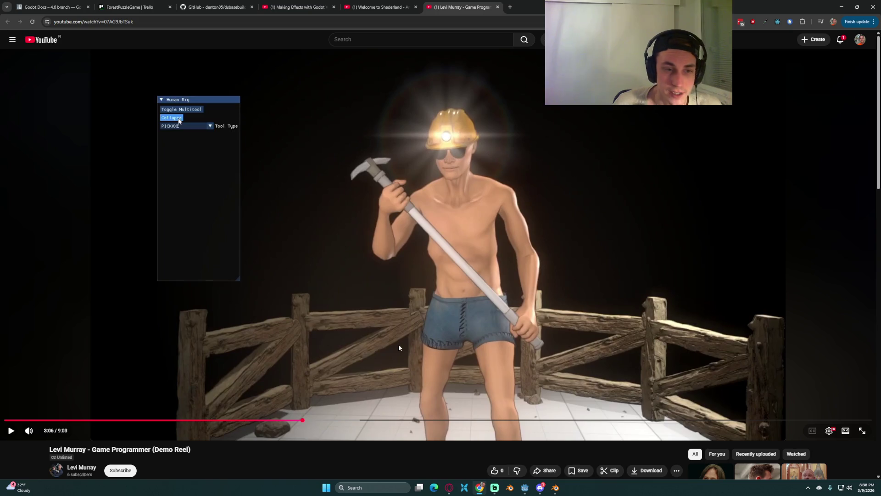
click(528, 489)
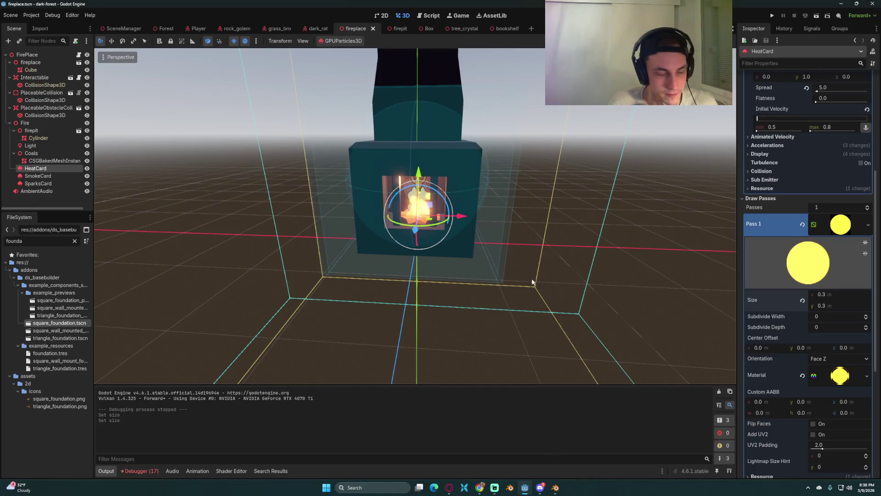
Run the project, walk toward the village, then stop the game with F8
click(773, 16)
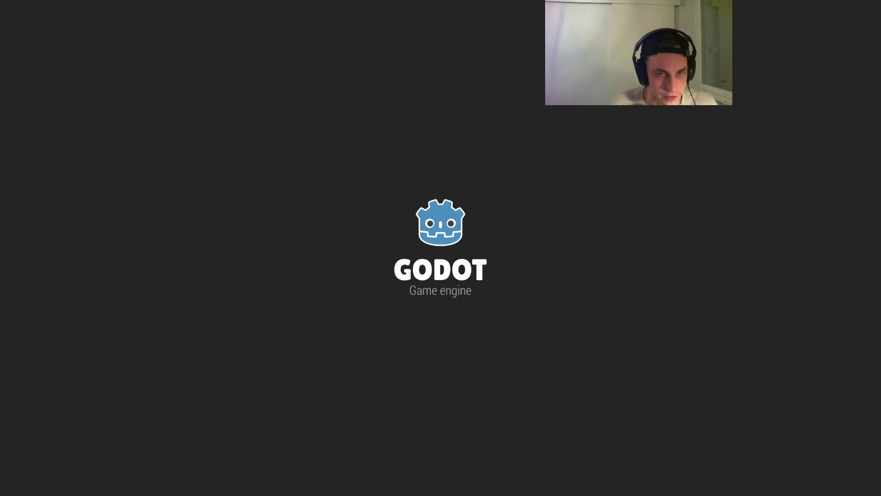
key(Escape)
key(Escape)
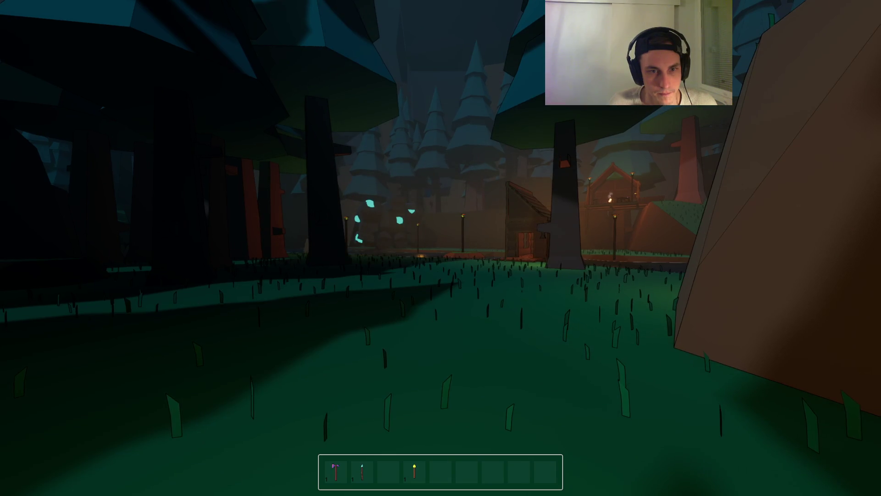
key(w)
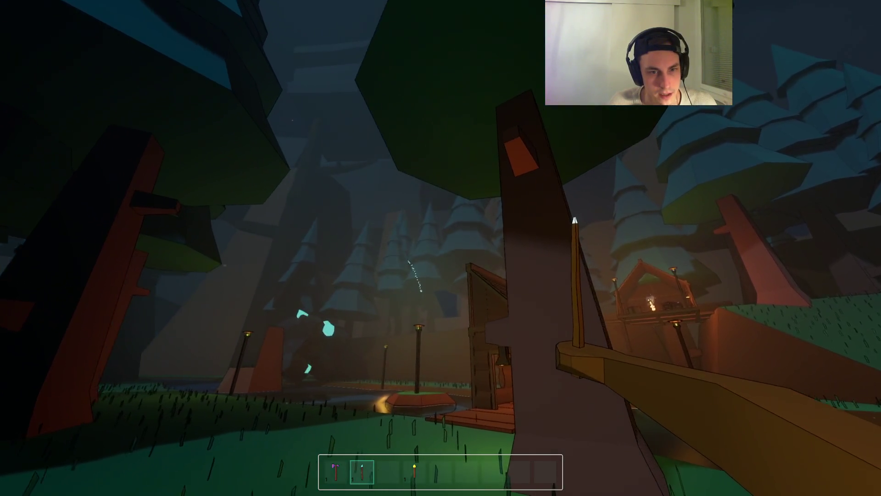
key(F8)
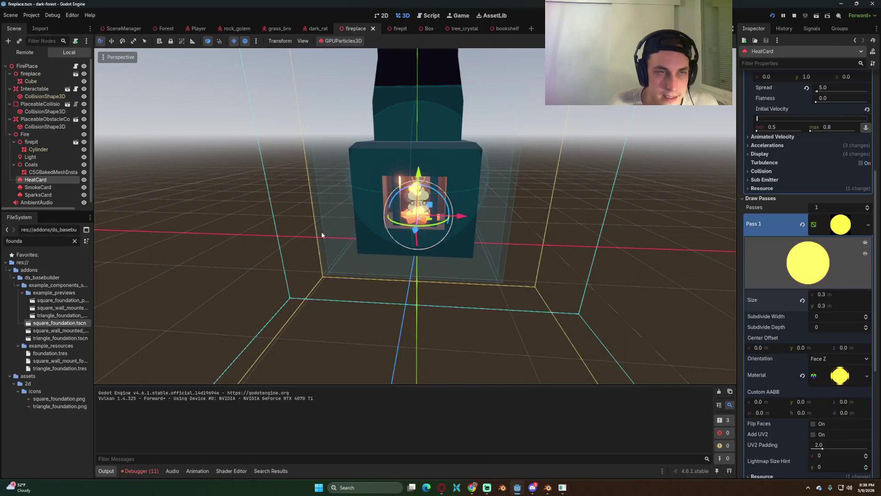
Glance at the paused YouTube video, return to the game, and walk the riverside path
key(alt+Tab)
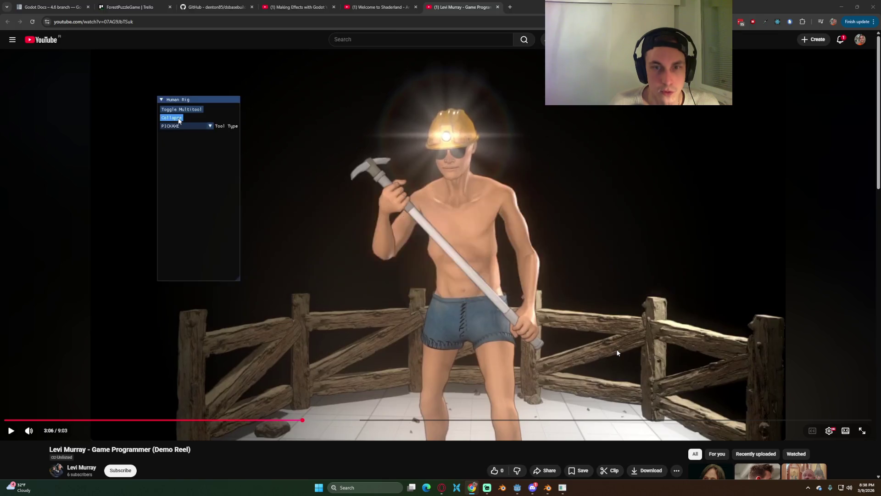
key(alt+Tab)
key(alt+Tab)
key(alt+Tab)
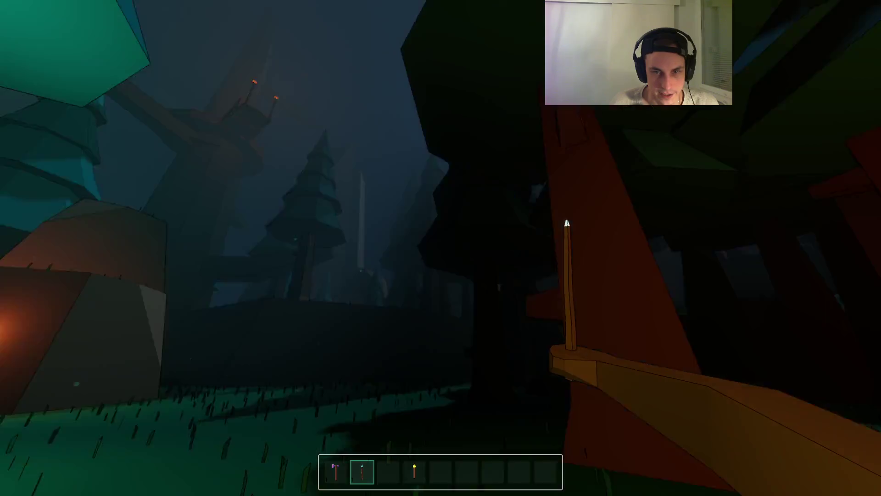
key(w)
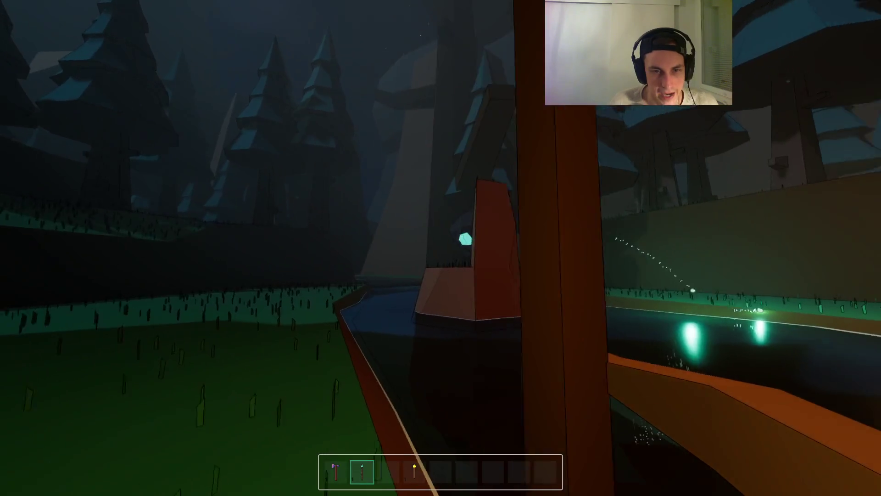
key(w)
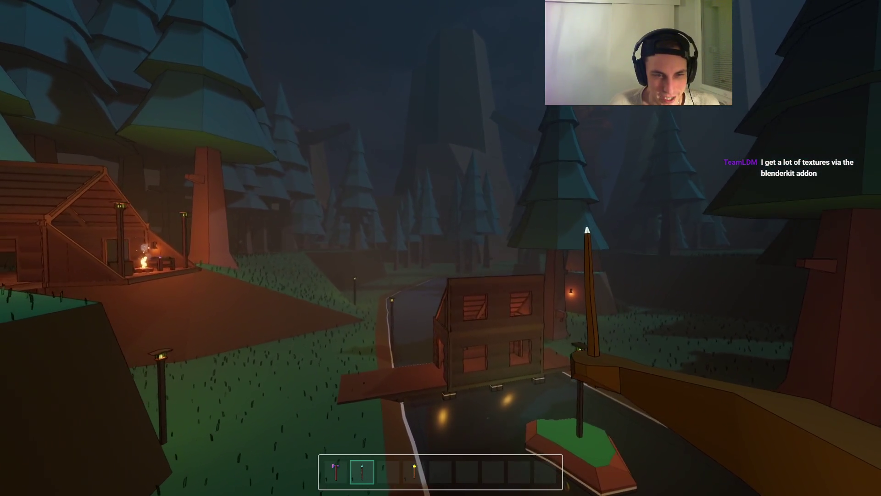
Walk around the wooden cabin, back off to view the lake and dock, then return to the browser
key(w)
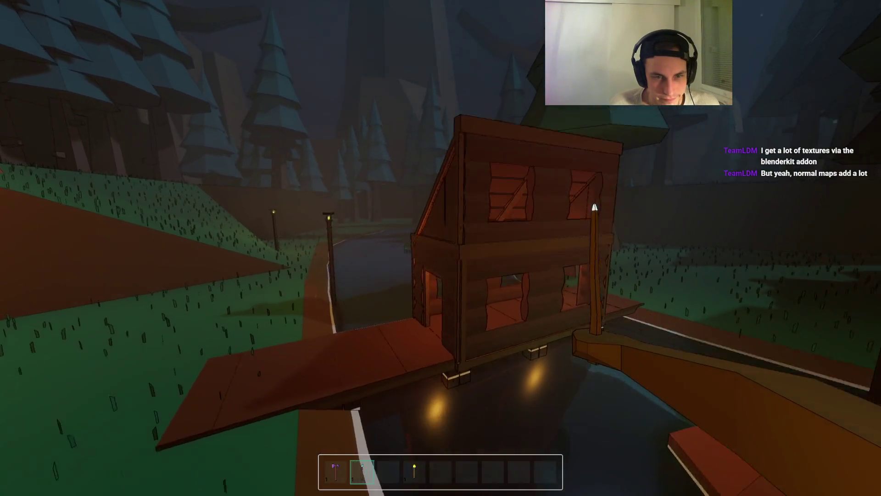
key(w)
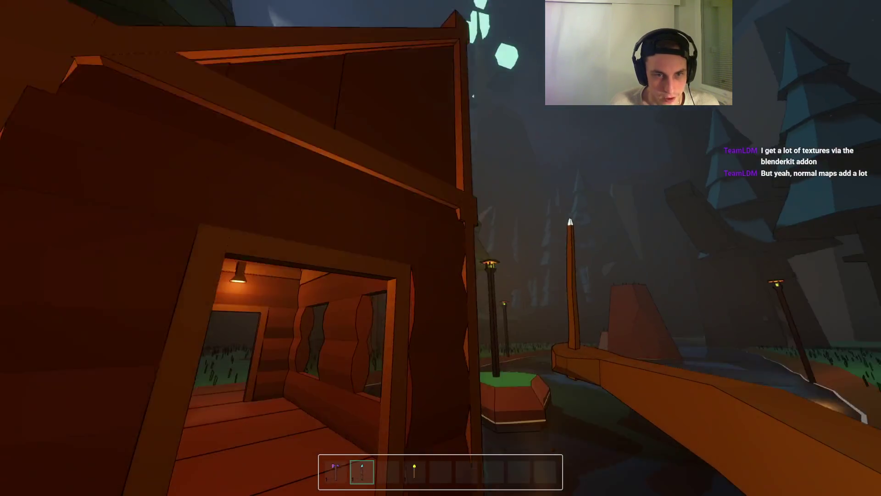
key(s)
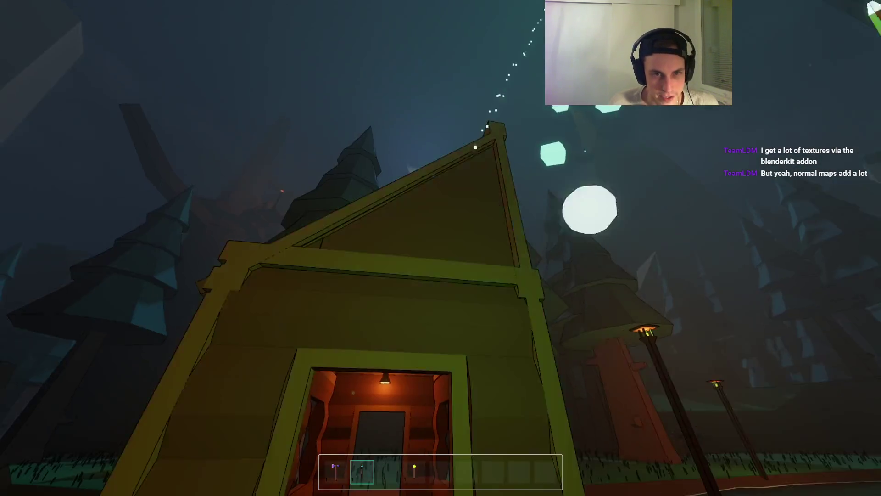
key(w)
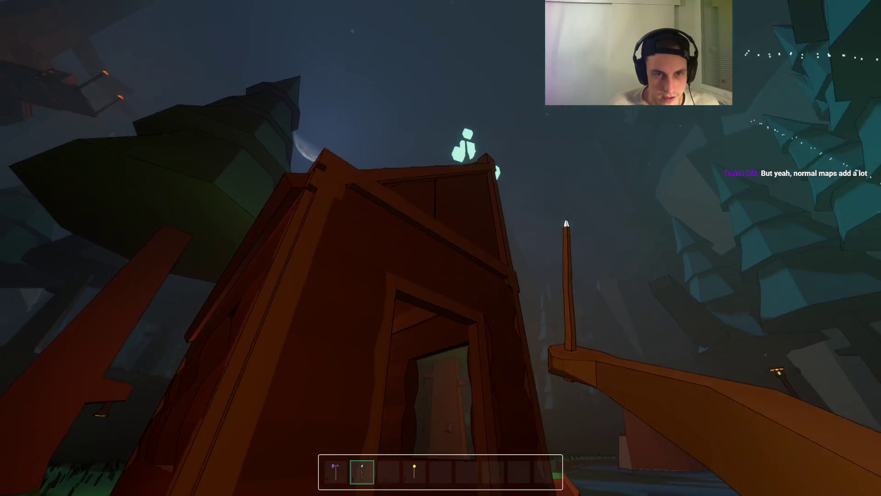
key(s)
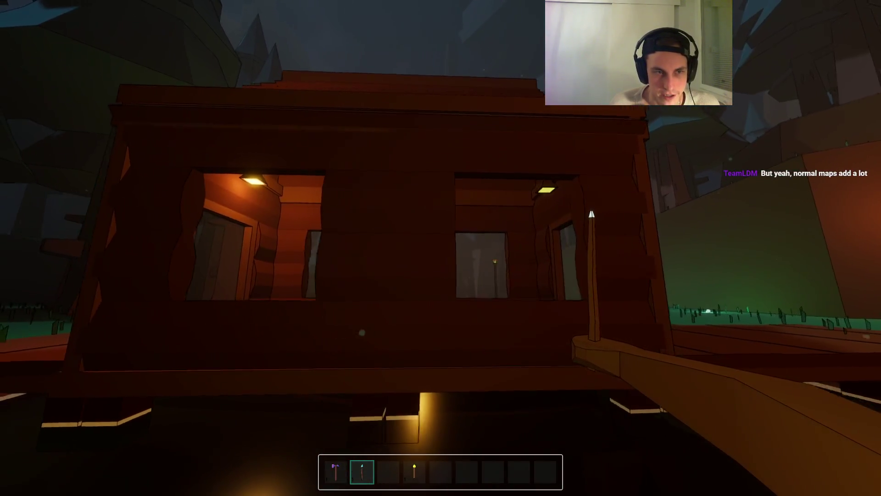
key(w)
key(s)
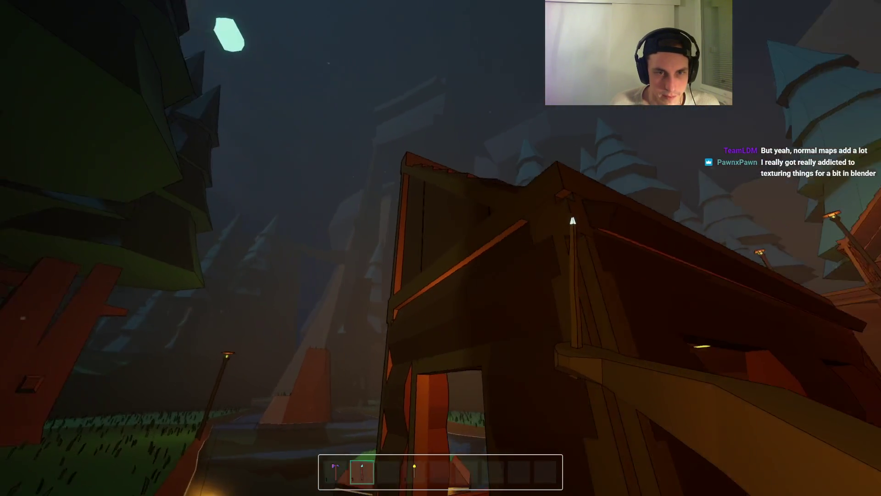
key(s)
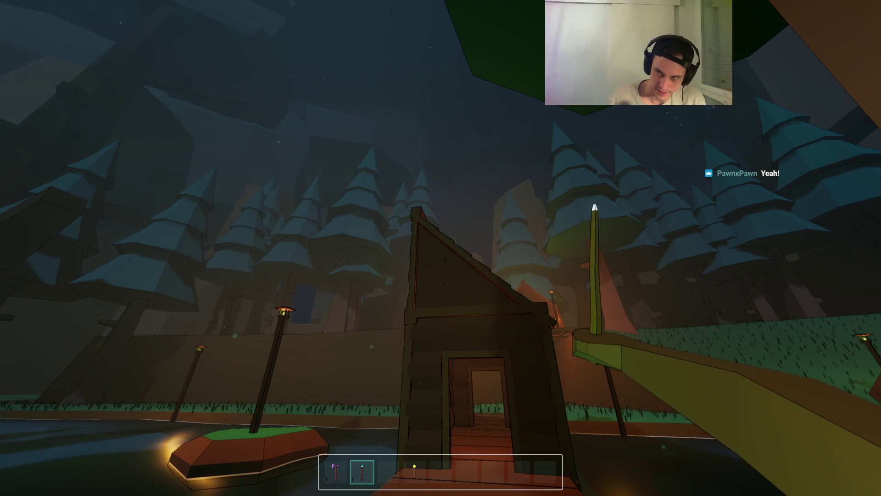
key(s)
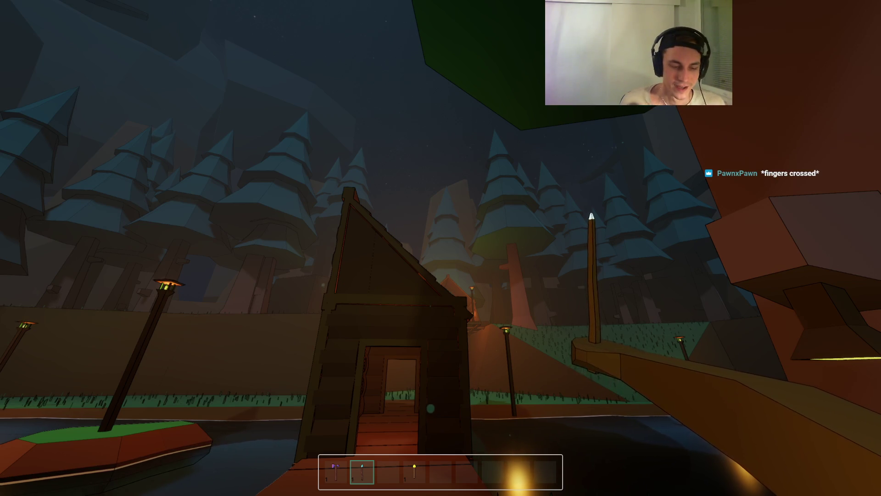
key(alt+Tab)
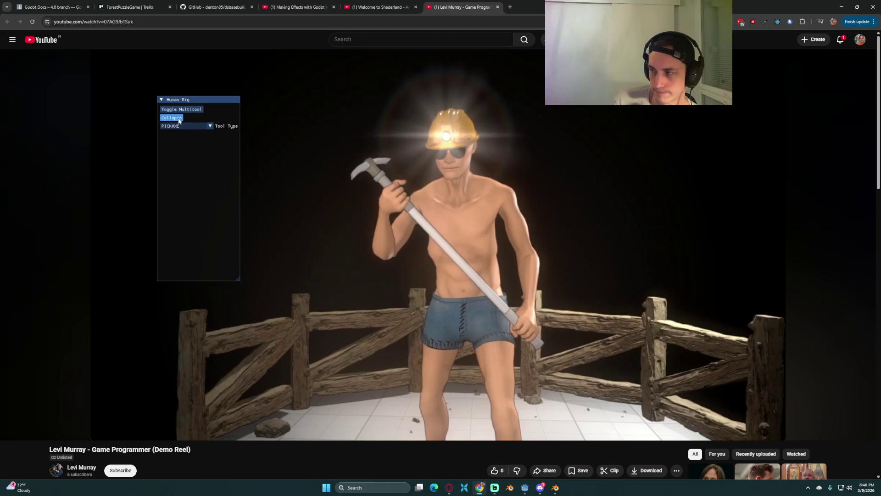
click(524, 487)
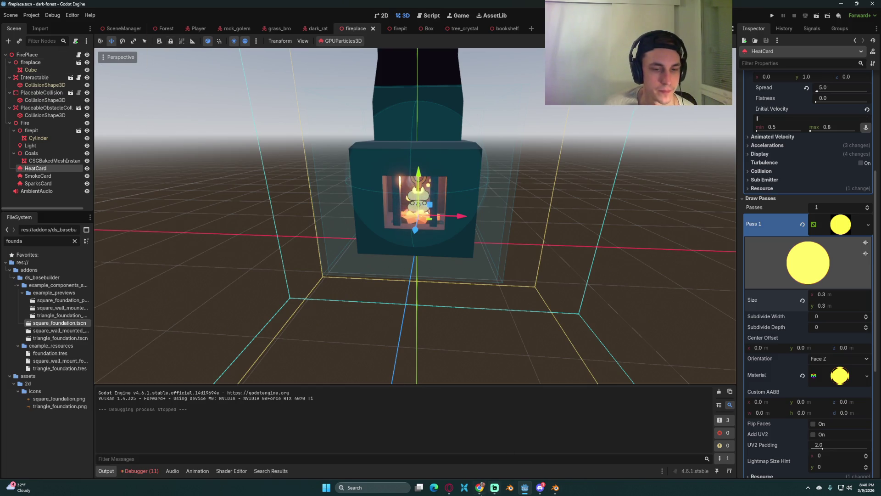
click(479, 487)
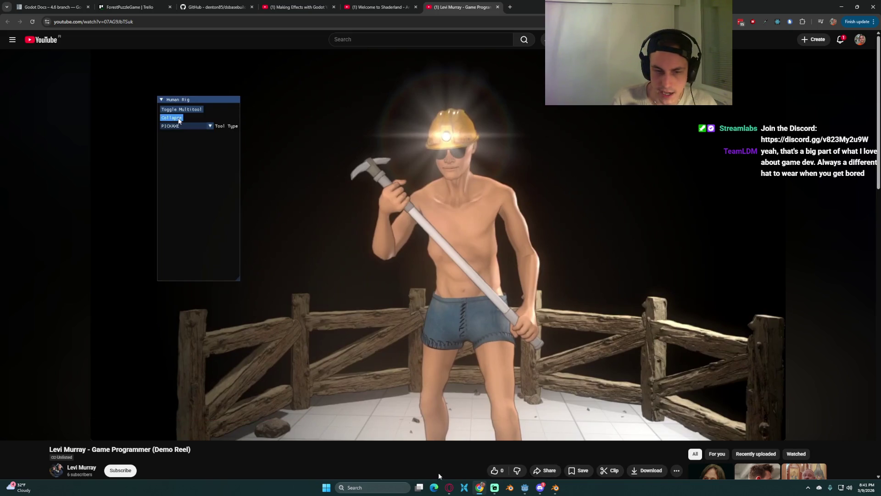
Switch to the 'ForestPuzzleGame | Trello' browser tab
click(129, 3)
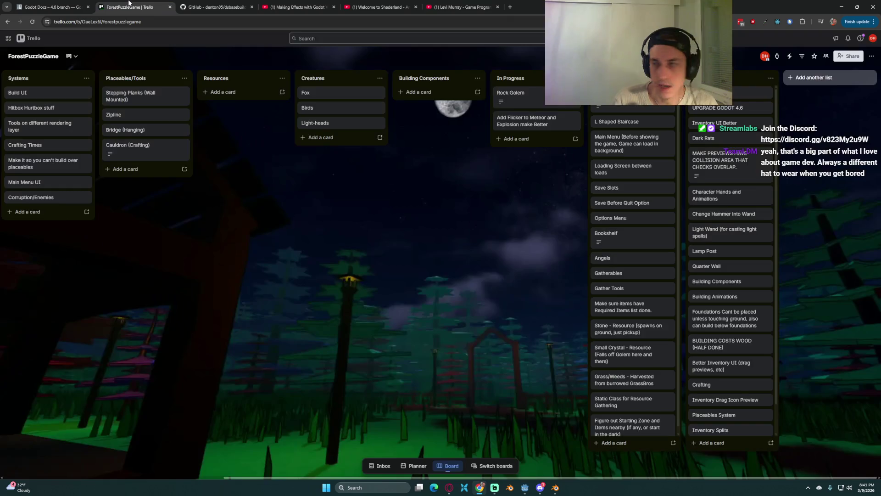
Add a card 'CHECK OUT UCUPAINT ADDON FOR BLENDER (TEXTURING STUFF) - Also just learn texturing' to Environment/Art
mouse_move(194, 151)
mouse_down()
mouse_move(266, 273)
mouse_move(589, 285)
mouse_up()
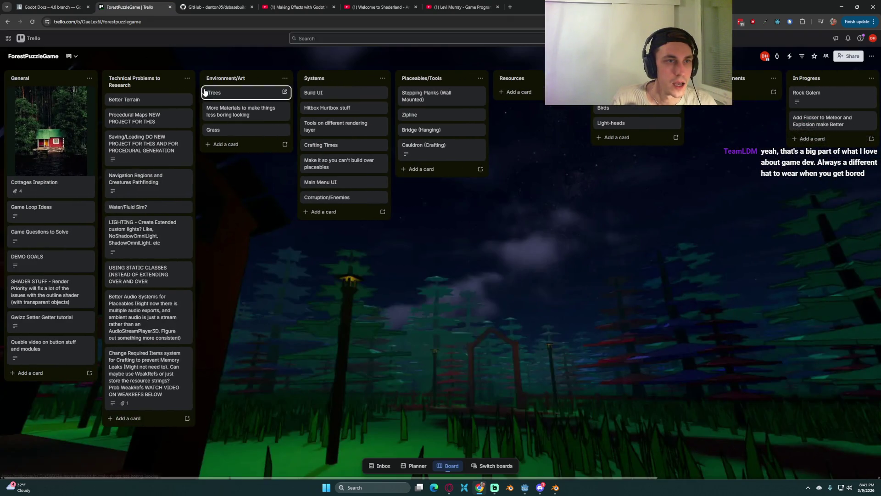
click(234, 144)
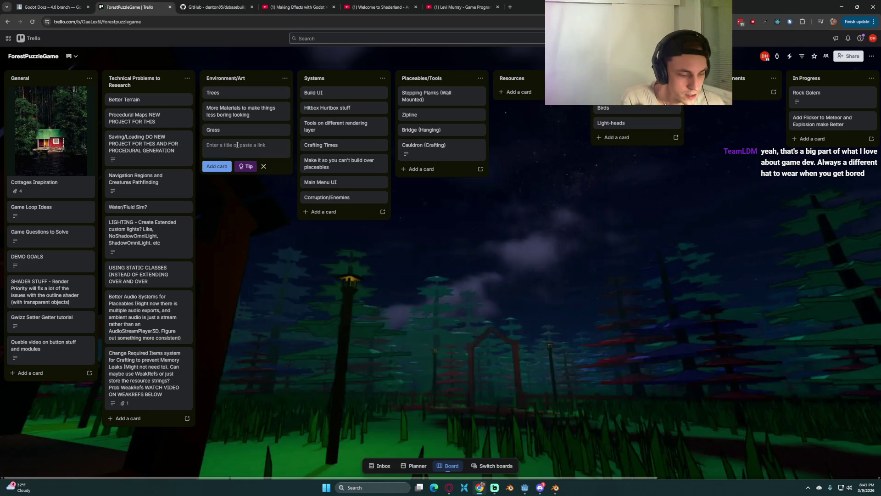
text(CHECK OUT ICUPAINT)
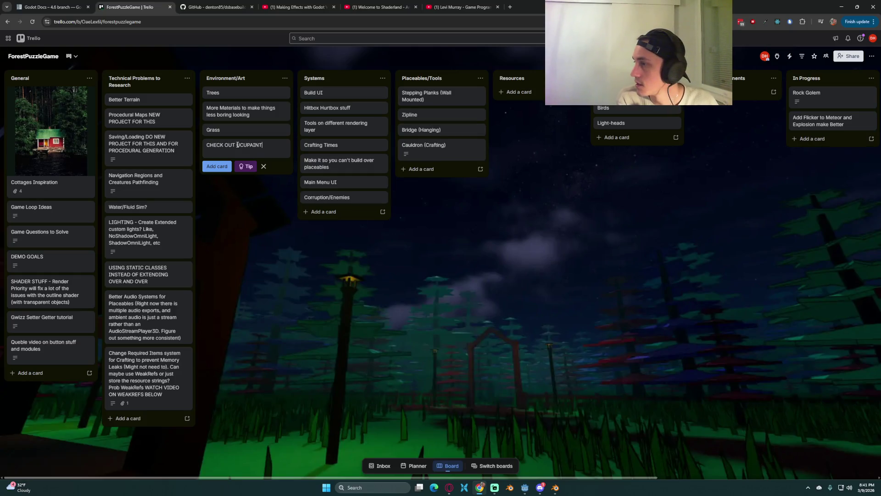
key(BackSpace)
key(BackSpace)
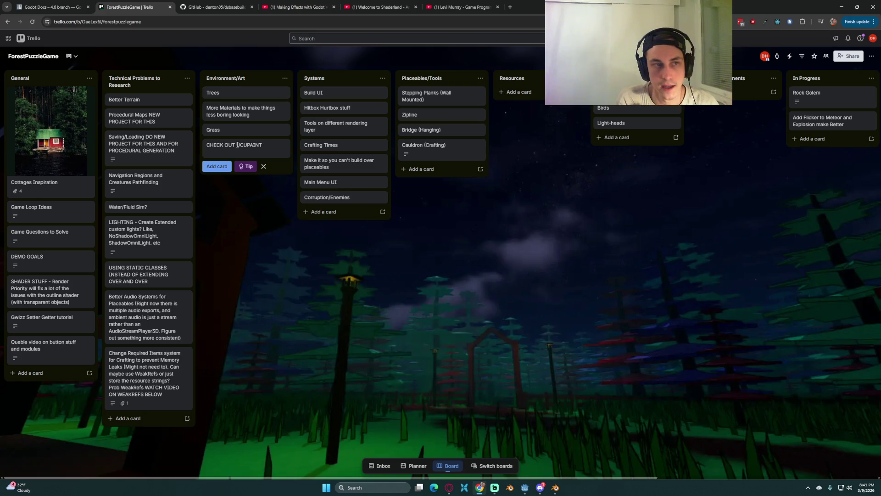
text(ADON FOR BLEN)
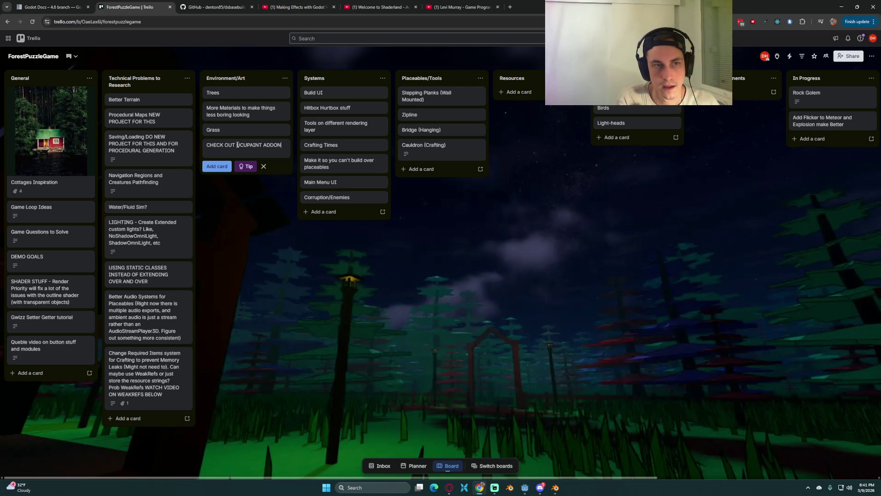
text(DER (TEXTURING STUFF) - A)
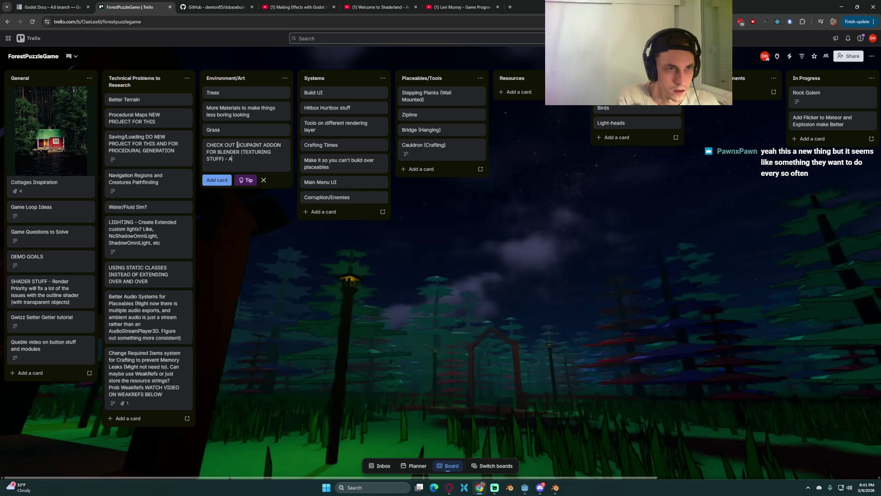
text(st learn to)
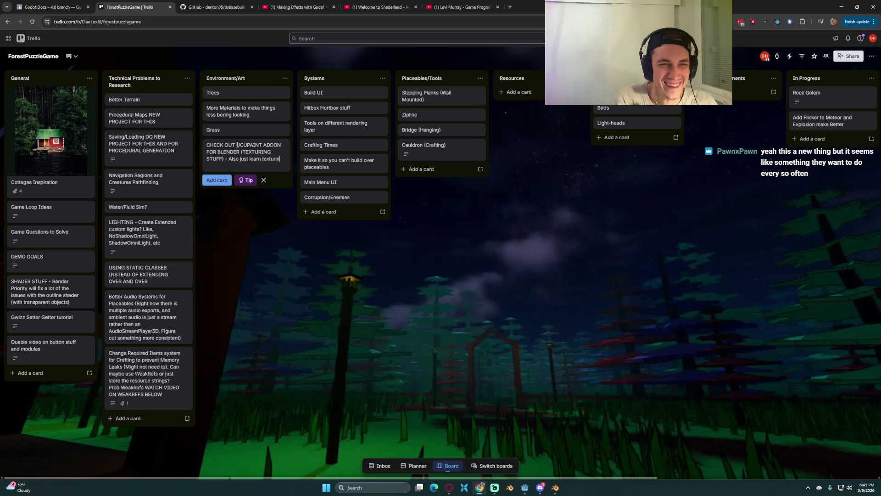
key(Return)
Tag the new card with the Art label, then go back to the demo-reel video
click(356, 256)
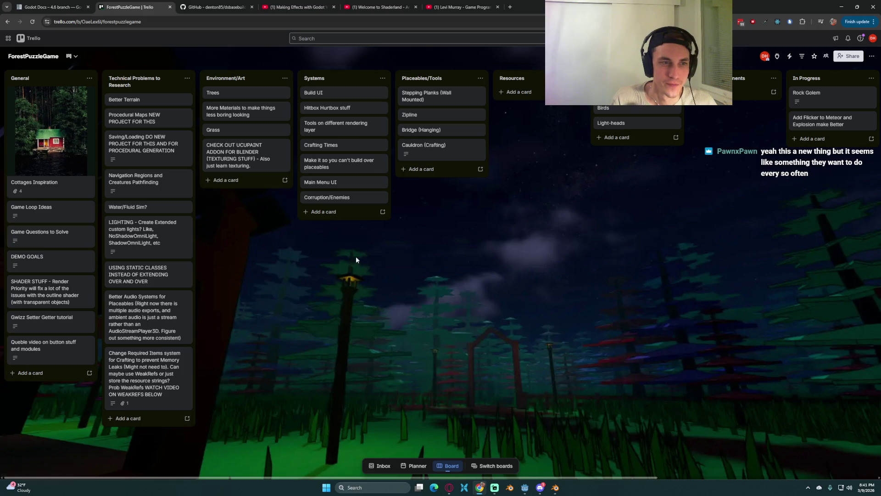
click(246, 152)
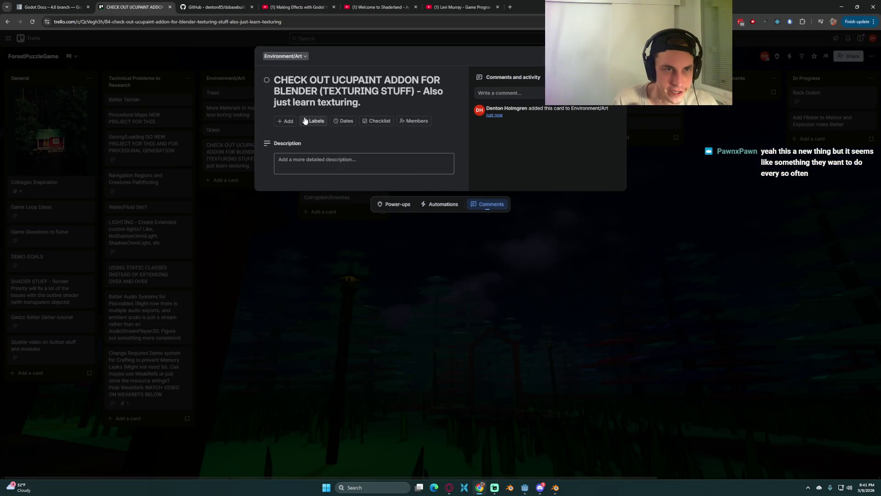
click(305, 121)
click(342, 177)
click(349, 292)
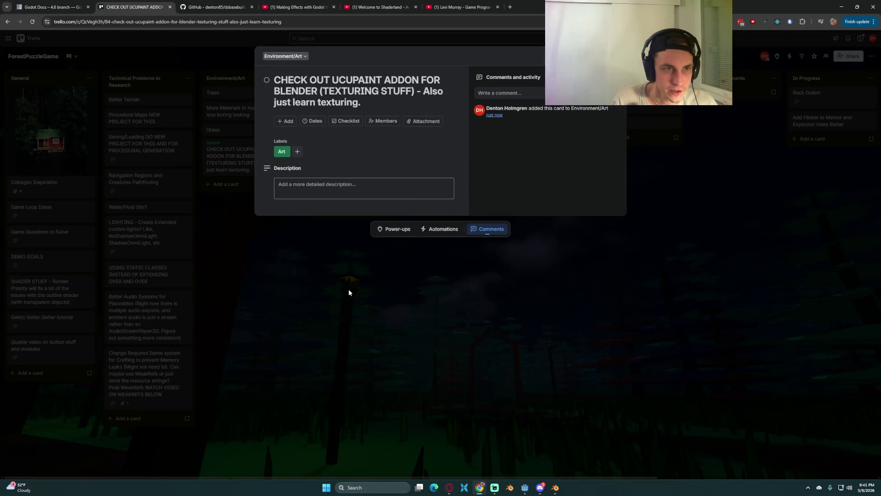
click(251, 187)
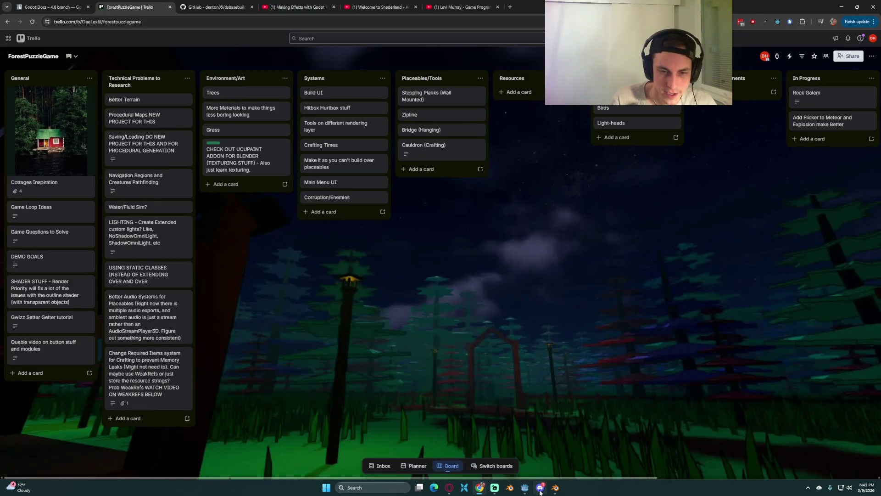
mouse_move(540, 490)
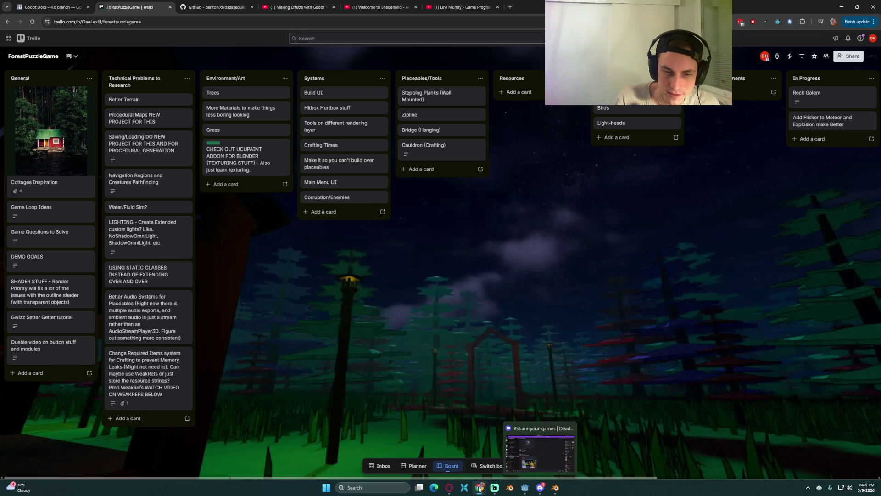
click(456, 7)
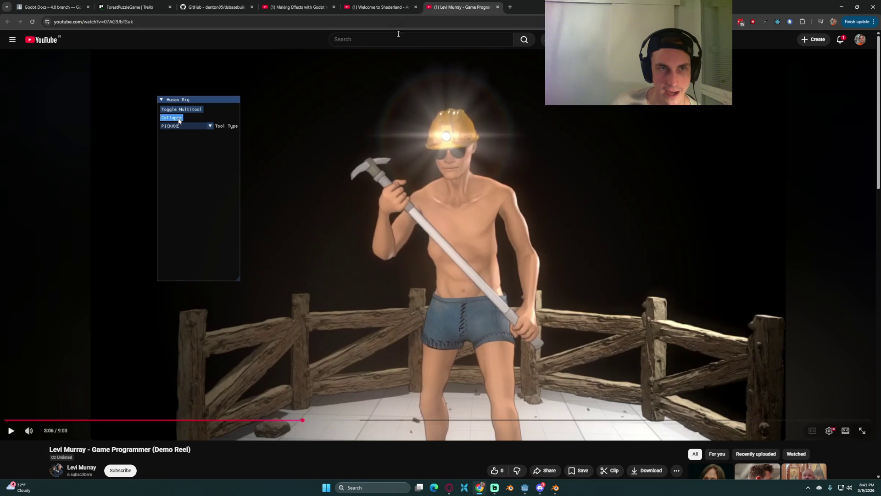
Check the Trello task board, then return to the demo-reel video and resume playing it
click(214, 7)
click(150, 5)
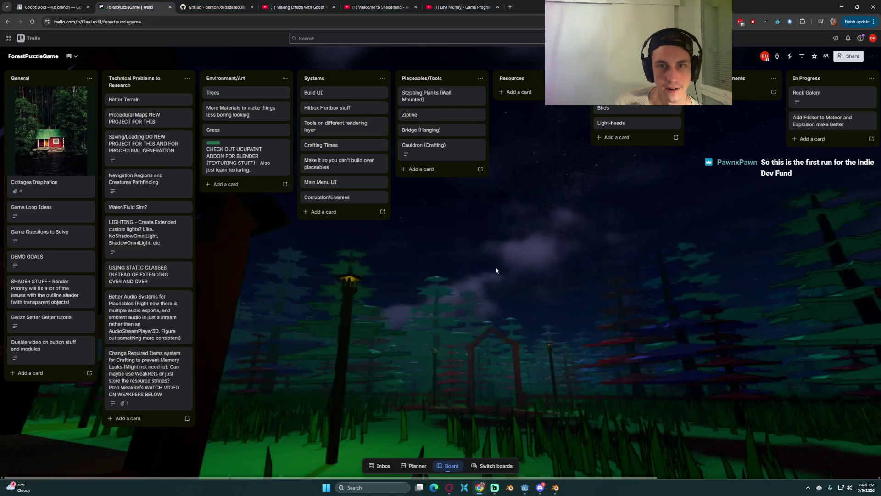
click(449, 5)
click(518, 233)
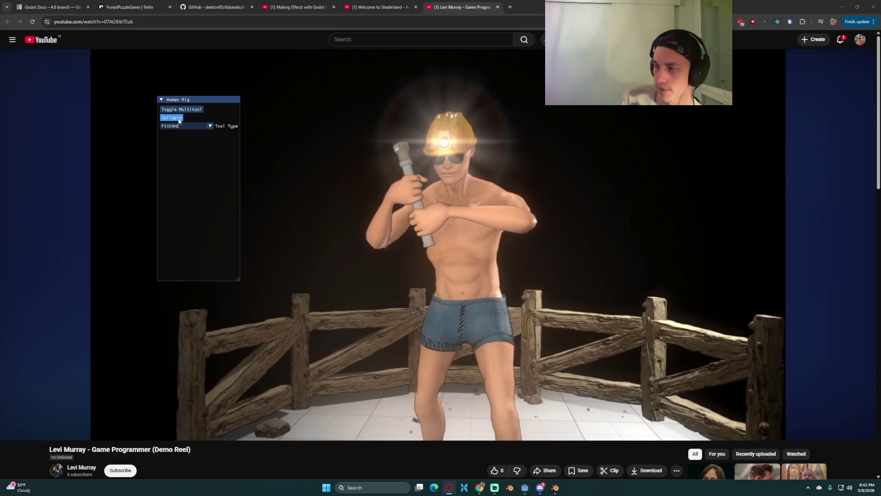
click(599, 233)
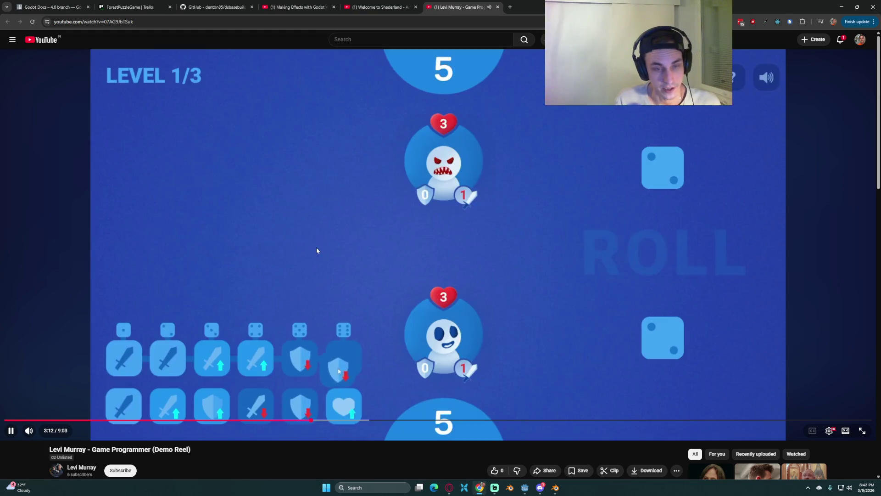
Pause the demo reel, rewind 5 seconds, resume, then pause at 3:52 on the running character
click(342, 192)
key(Left)
click(360, 195)
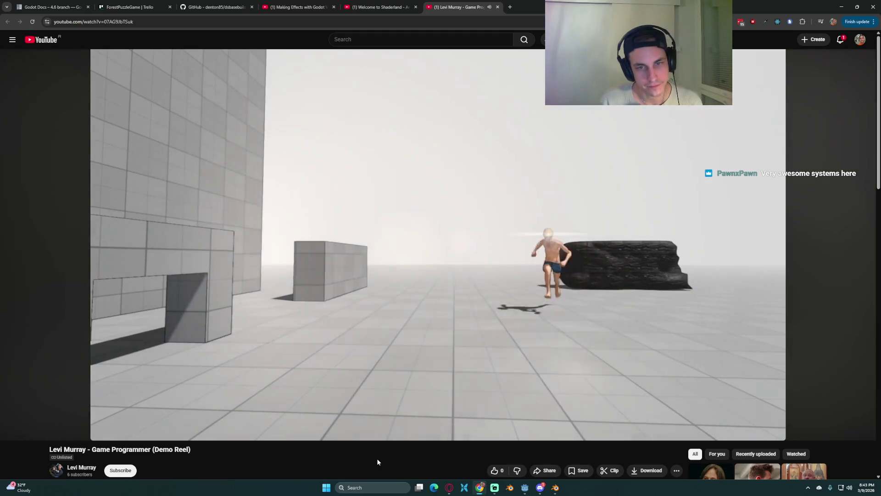
click(532, 256)
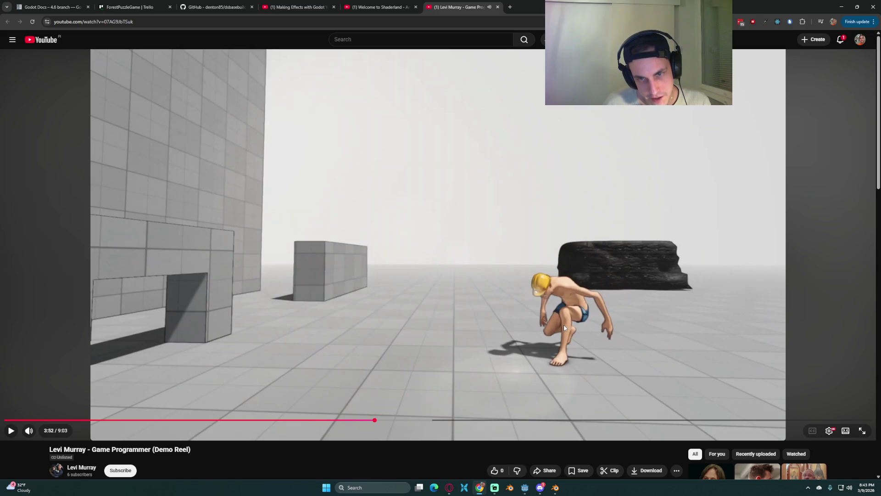
Resume the paused demo reel and let it run to the 4:58 word-game clip
click(441, 362)
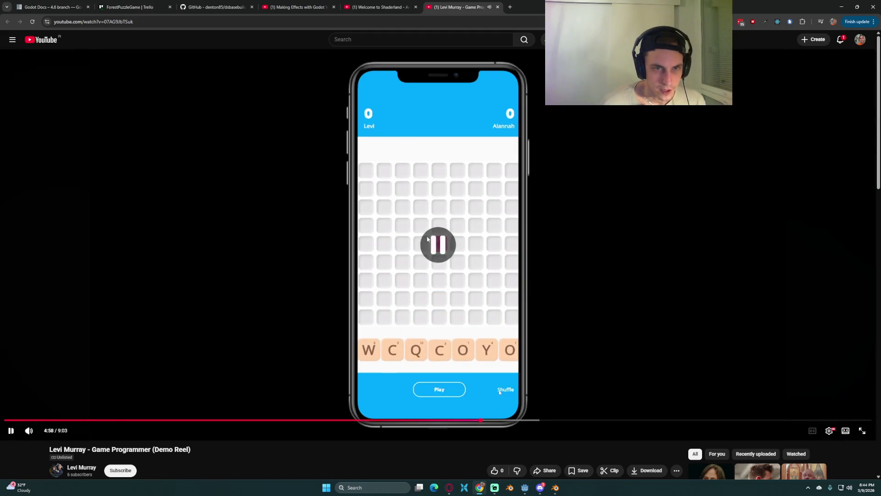
Rewind the demo reel five seconds, then minimize the browser to reveal the Godot fireplace scene
key(Left)
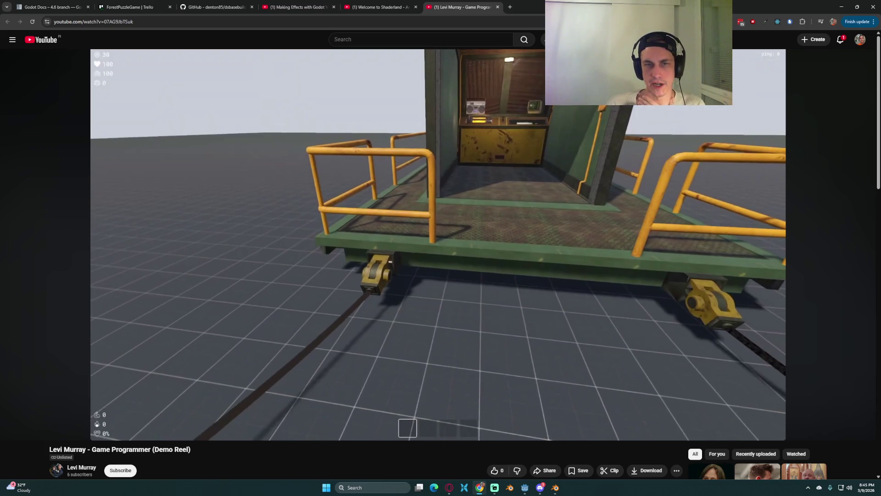
mouse_move(539, 275)
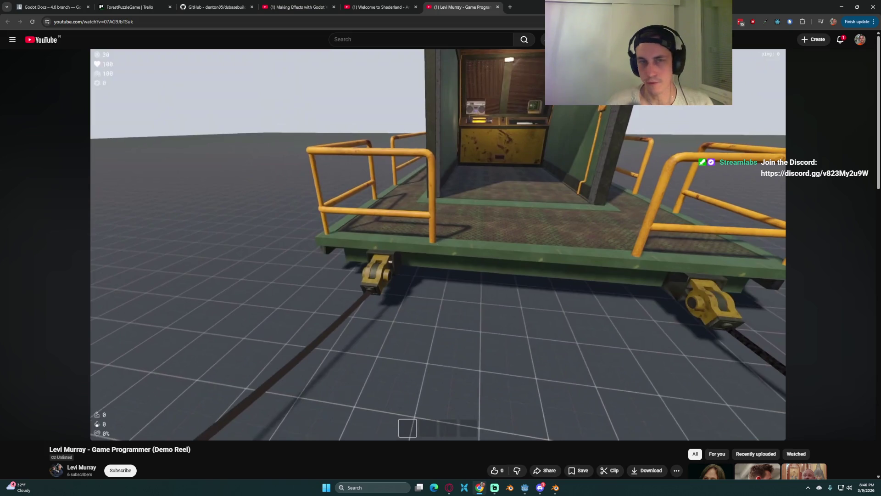
key(super+Down)
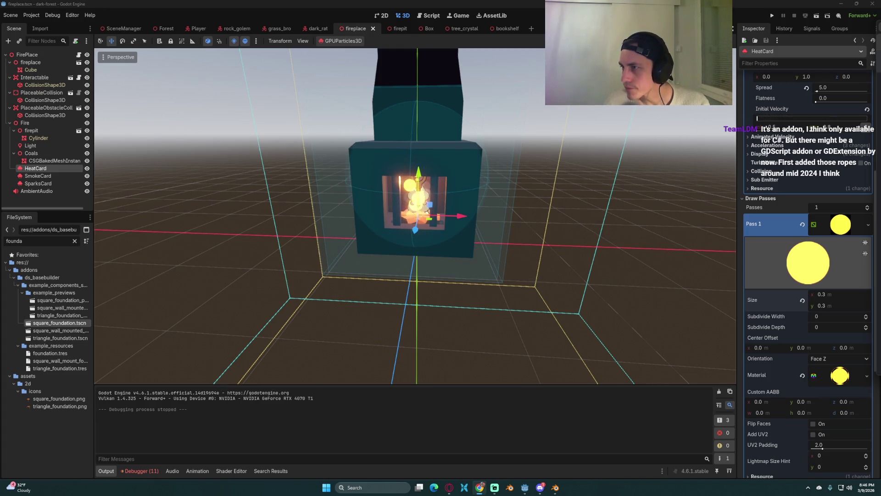
Bring up the verlet rope collision forum thread full-screen and mark the question's explanation
key(alt+Tab)
key(super+Up)
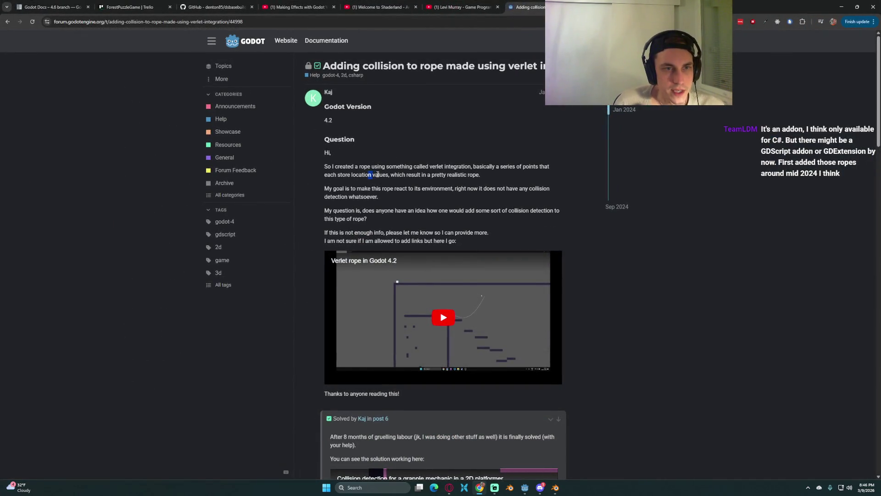
mouse_move(386, 168)
mouse_down()
mouse_move(449, 175)
mouse_move(387, 171)
mouse_up()
click(380, 190)
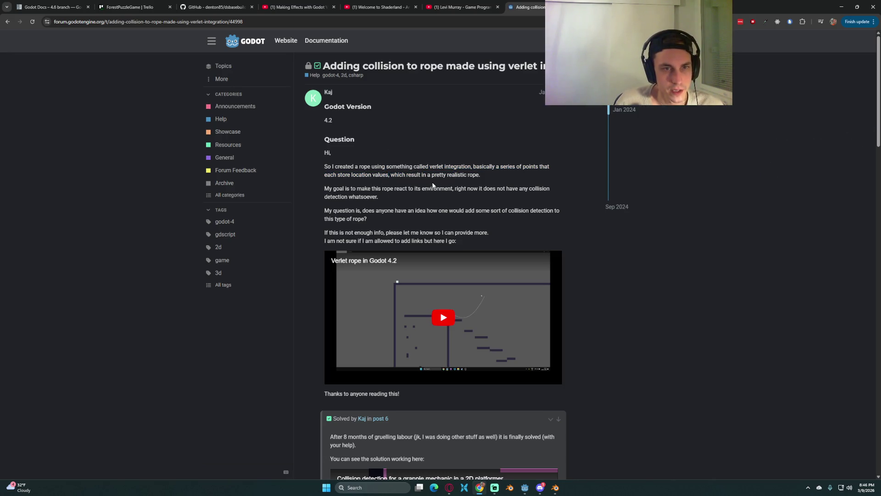
Read down to the thread's solution and first reply, then return to the Godot editor
scroll(407, 209, down, 1)
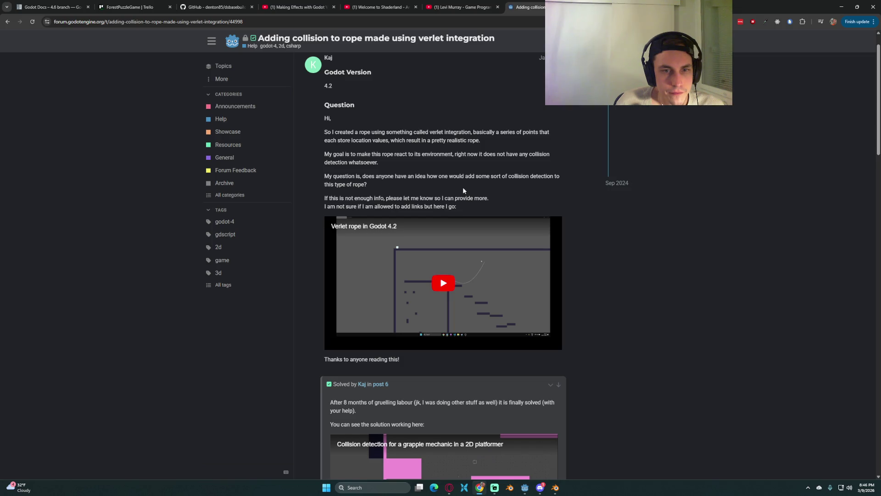
scroll(464, 191, down, 1)
scroll(466, 224, down, 1)
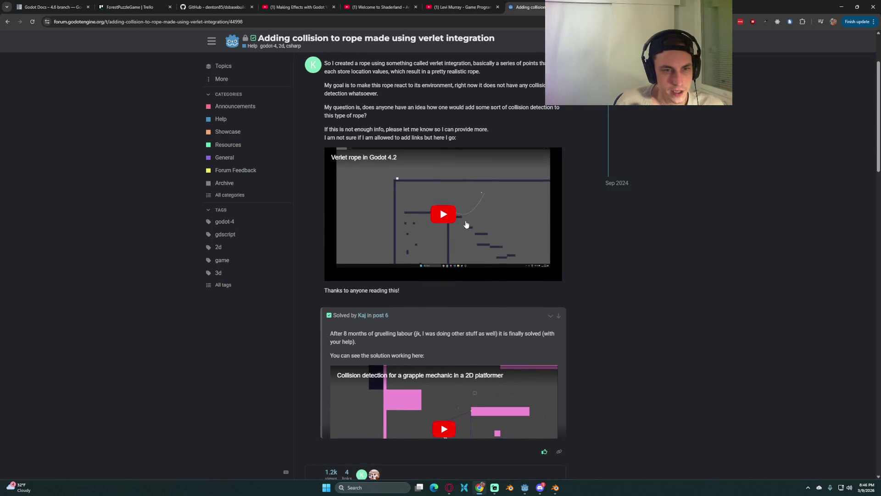
scroll(466, 224, down, 1)
scroll(469, 223, down, 1)
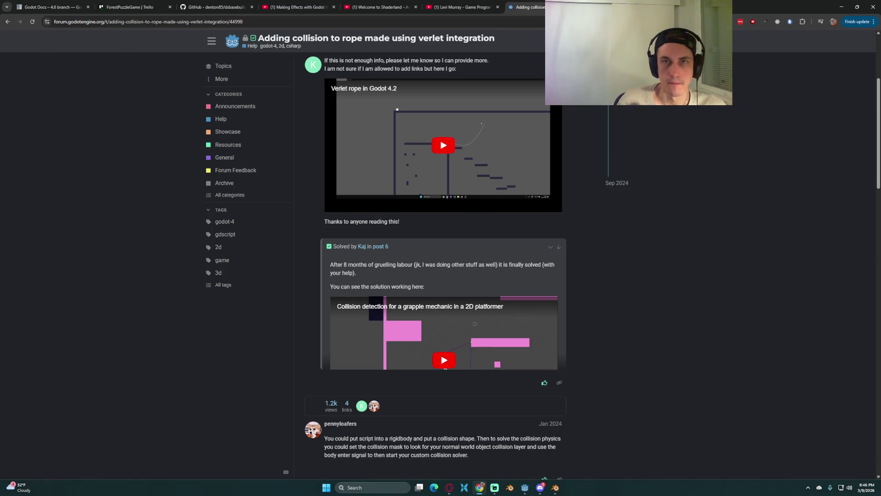
key(alt+Tab)
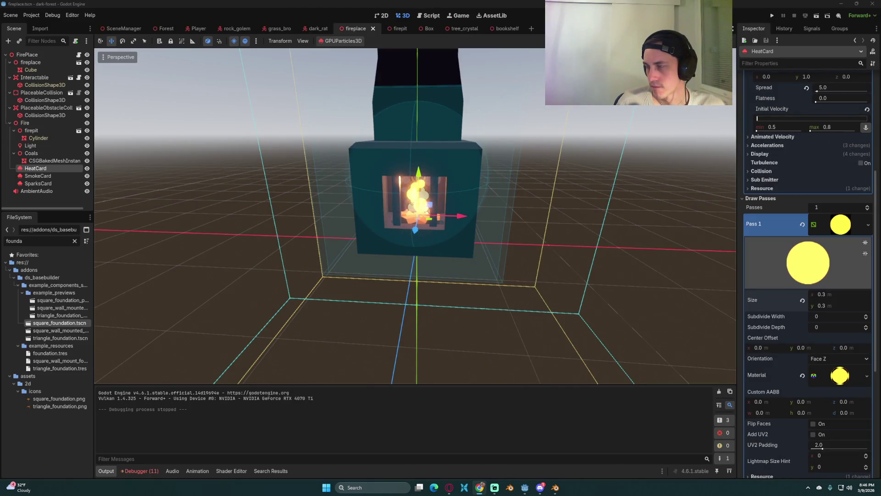
Look at the Verlet Rope 4 .NET asset page, then switch to and play the demo reel
key(alt+Tab)
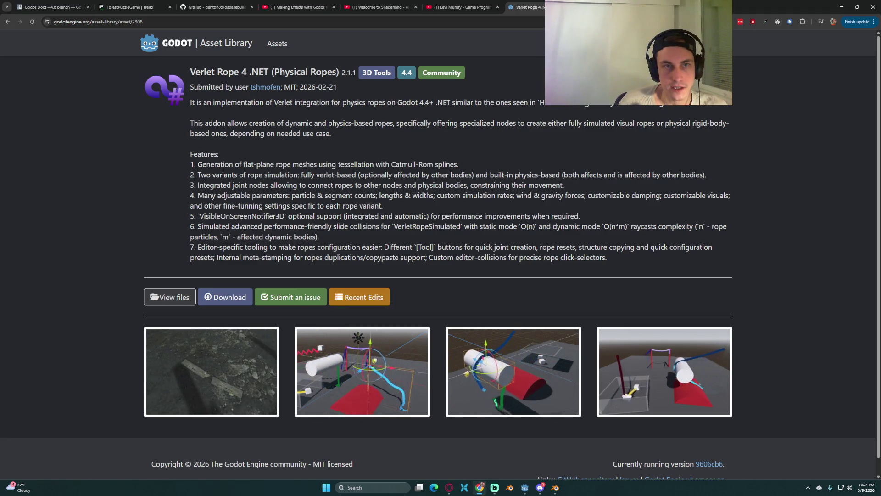
key(alt+Tab)
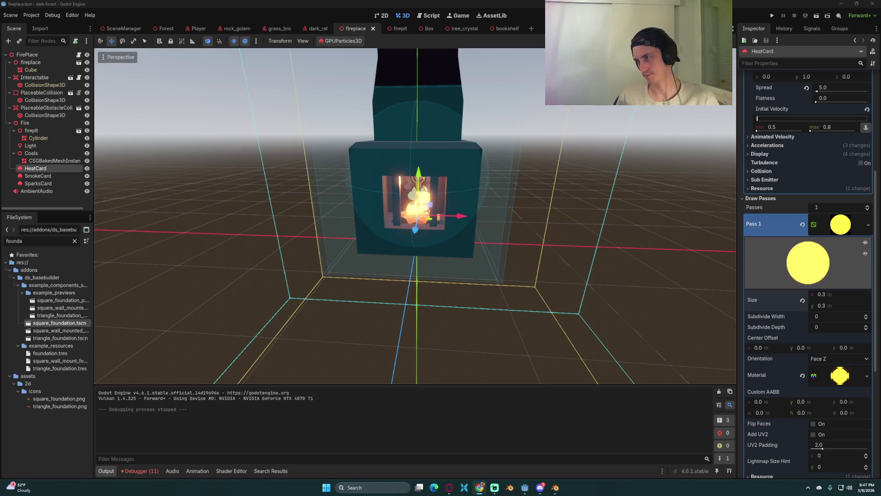
key(alt+Tab)
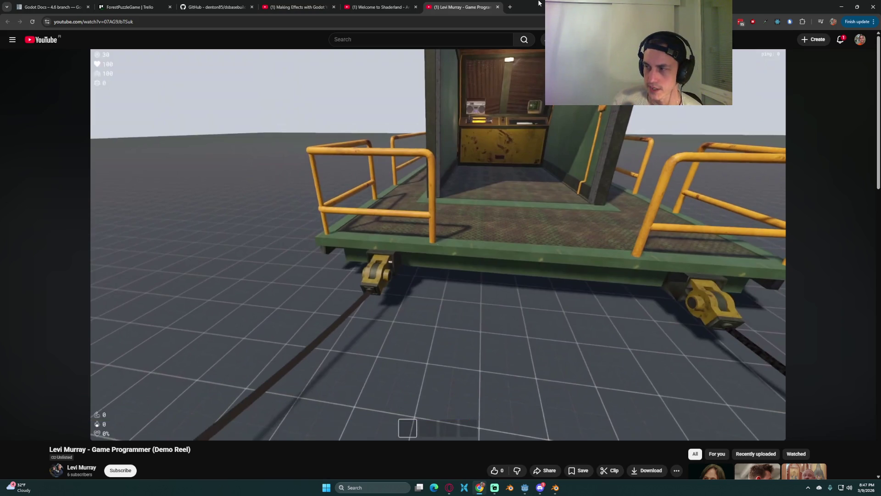
click(397, 214)
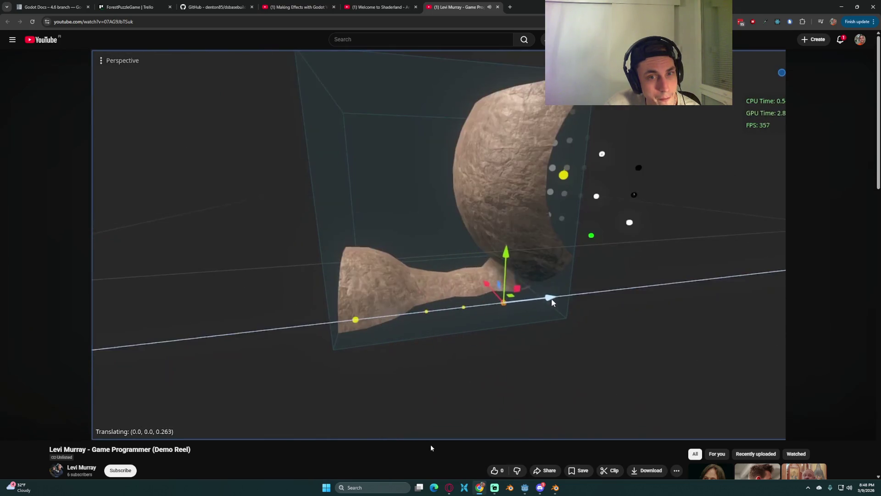
Let the demo reel play on to 7:03, the painting-easel clip
mouse_move(439, 439)
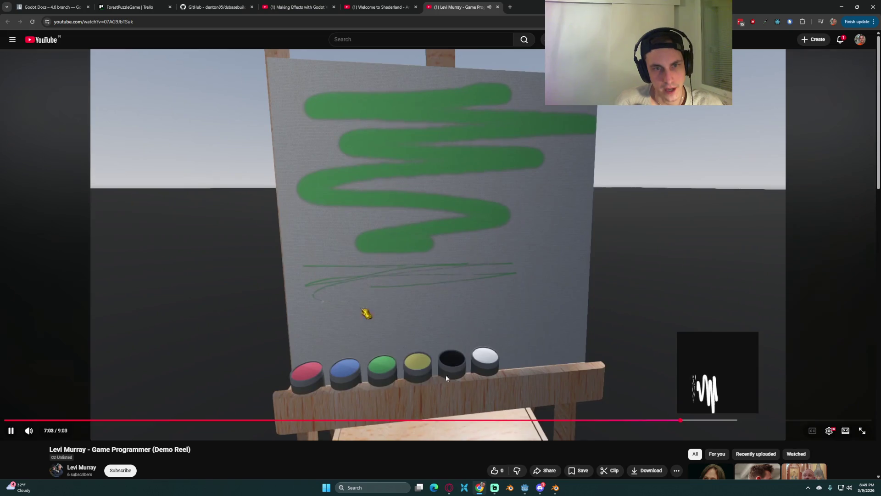
Pause the demo reel at 7:05, then bring up the Reddit mesh-transparency thread
click(562, 232)
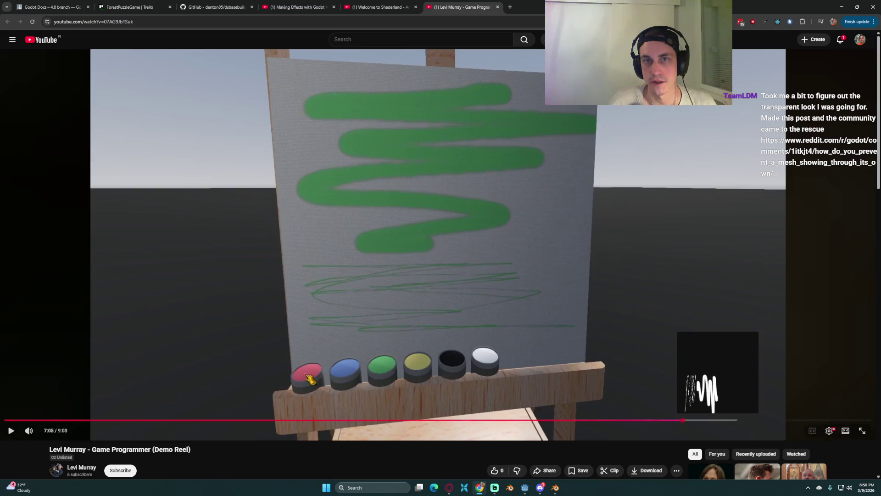
key(alt+Tab)
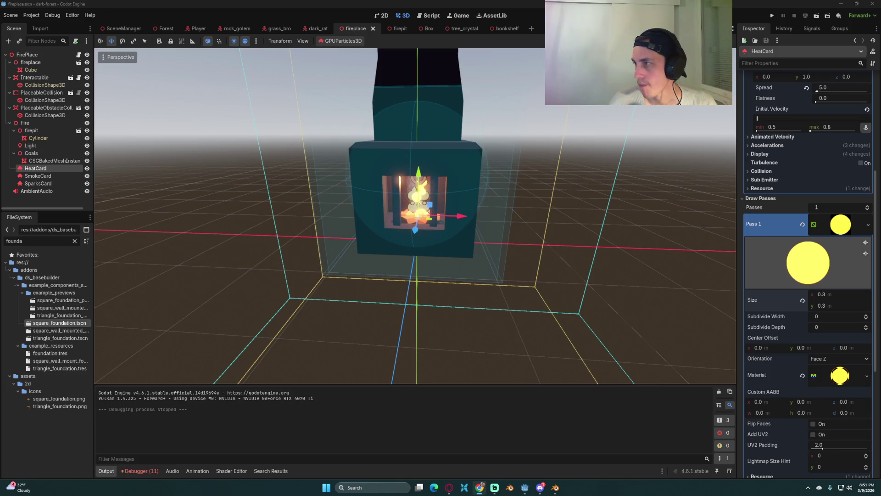
key(alt+Tab)
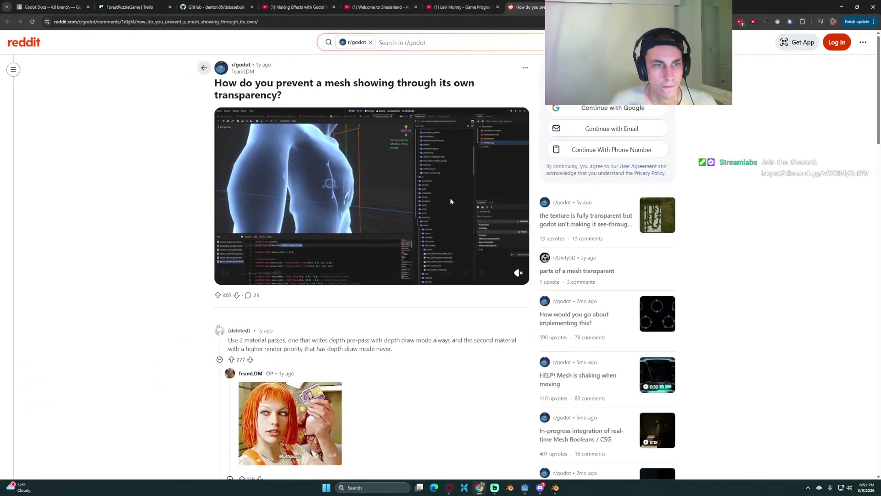
Minimize the browser showing the Reddit thread to reveal the Godot fireplace scene
key(super+Down)
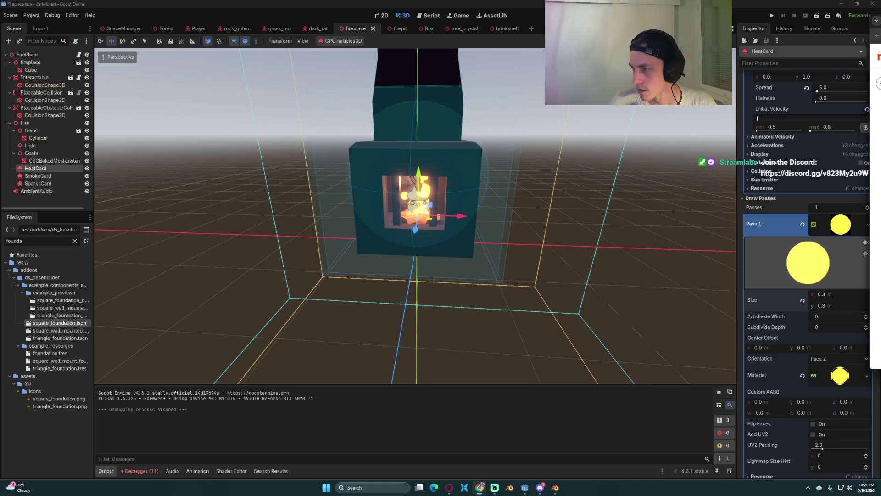
Push the browser fully aside so the Godot fireplace scene's flame quads stay in view
key(super+Down)
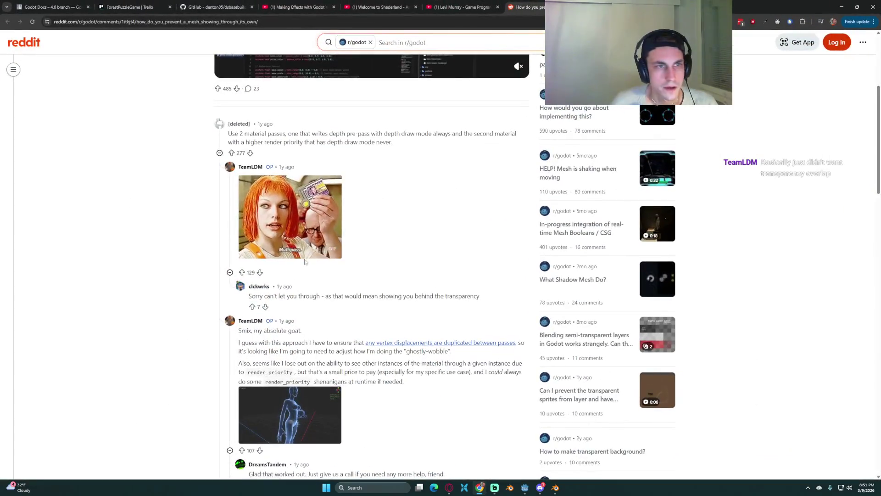
Read through the Reddit comments on two material passes and render priority, selecting a passage
scroll(335, 276, up, 5)
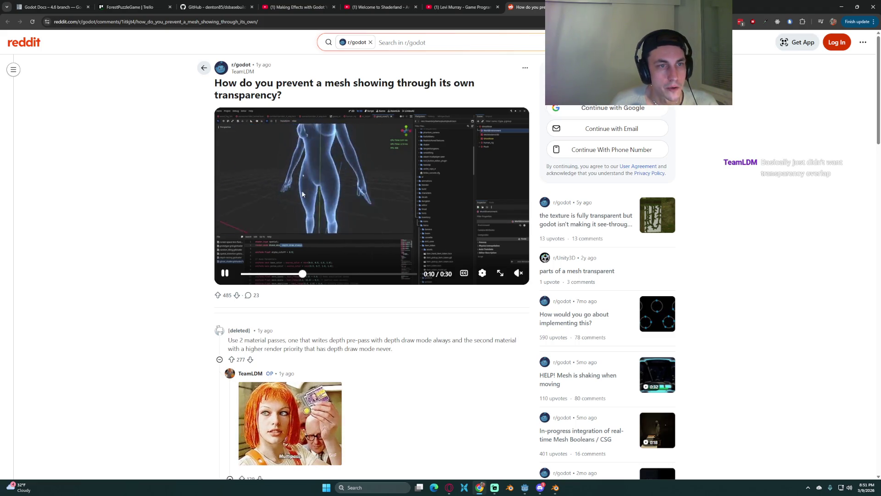
scroll(370, 274, down, 1)
scroll(369, 274, down, 4)
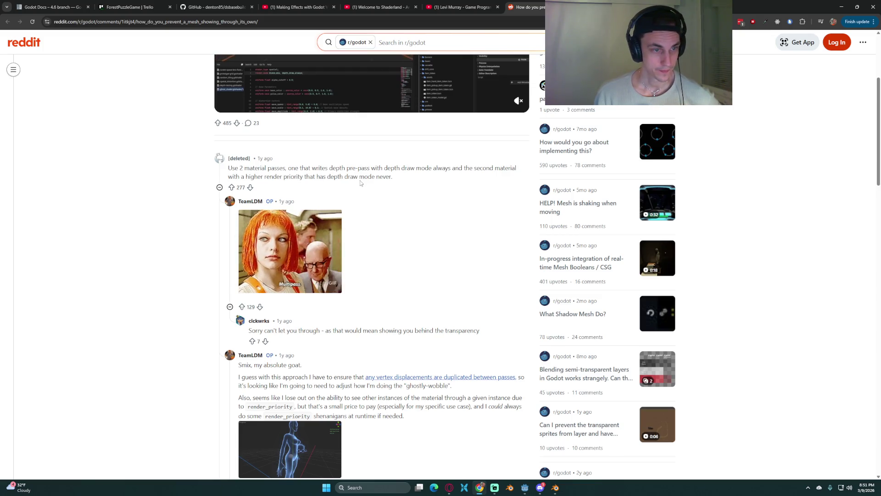
scroll(360, 183, down, 1)
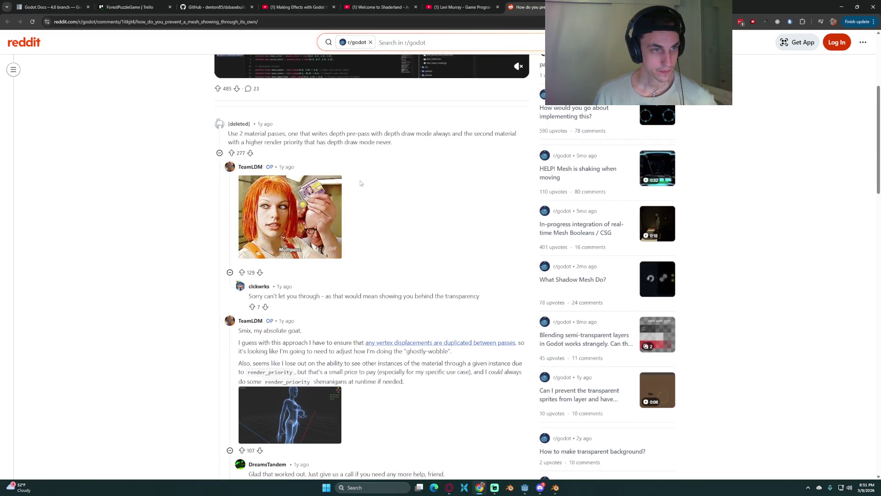
scroll(360, 183, down, 2)
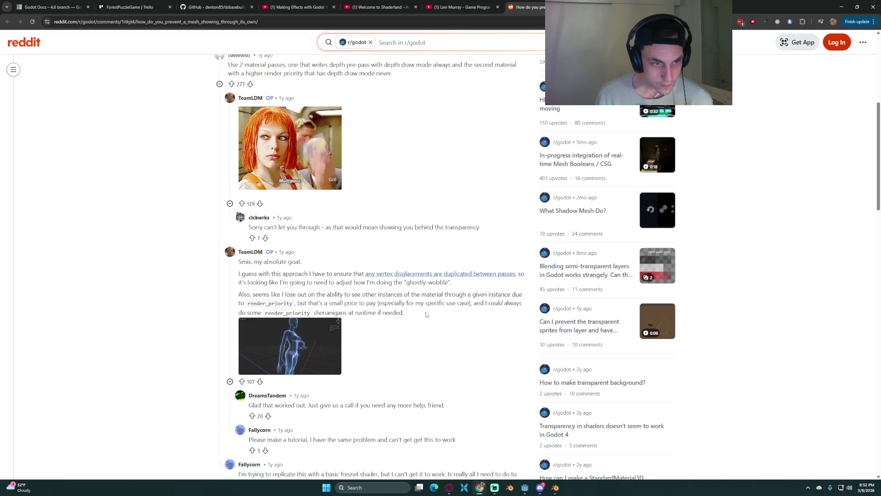
scroll(410, 326, down, 2)
drag(416, 234, 351, 226)
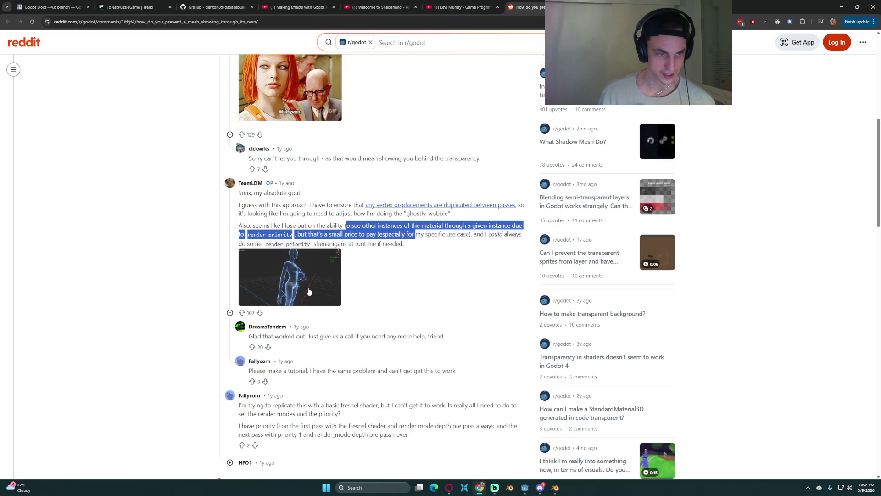
Finish the comments, scroll back up the post and return to the Godot fireplace scene
scroll(409, 276, down, 2)
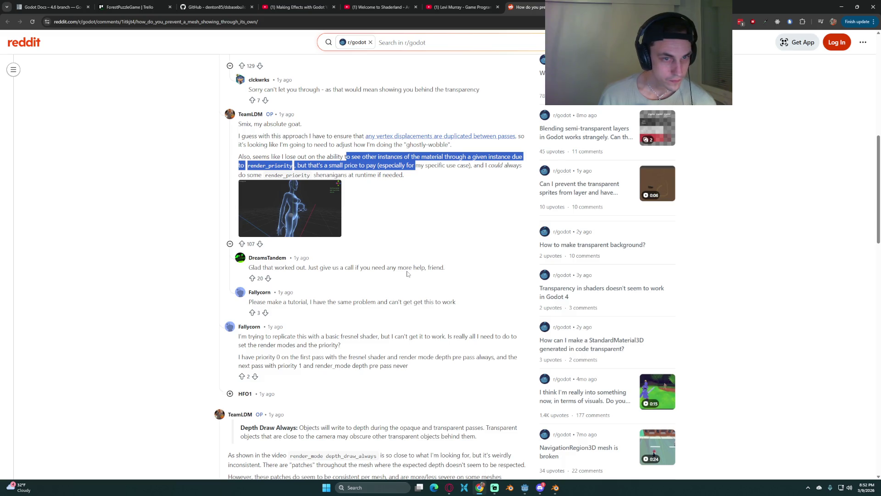
scroll(407, 274, down, 2)
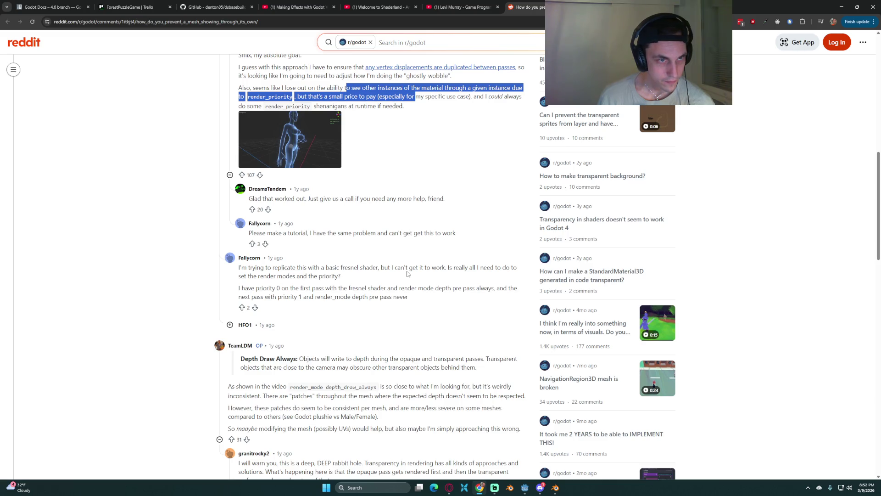
scroll(407, 274, up, 10)
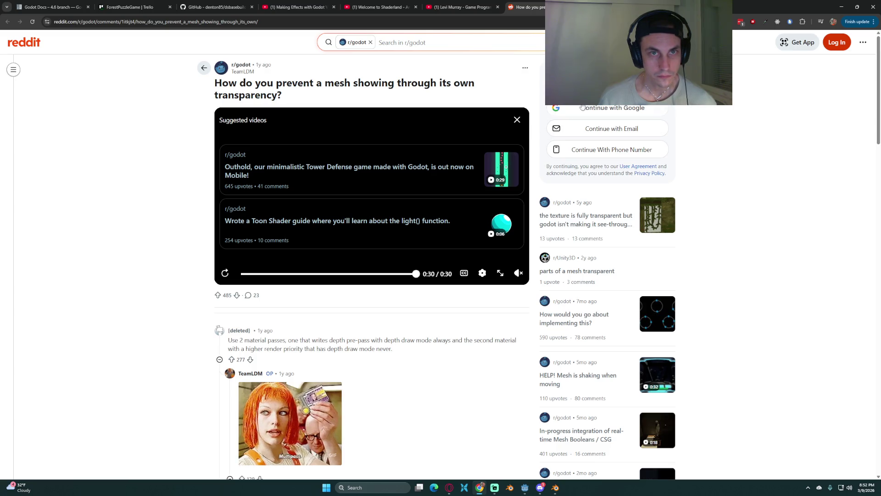
key(alt+Tab)
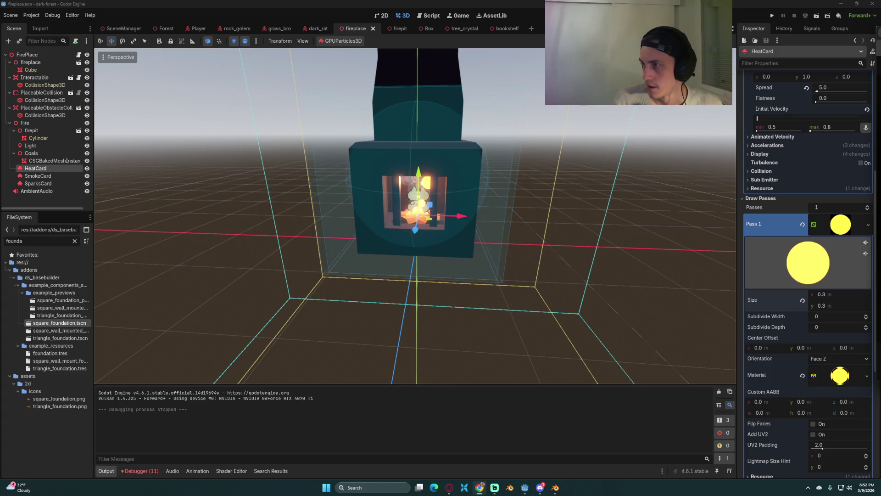
Collapse the Pass 1 QuadMesh in the Inspector, save the fireplace scene and launch the game
key(alt+Tab)
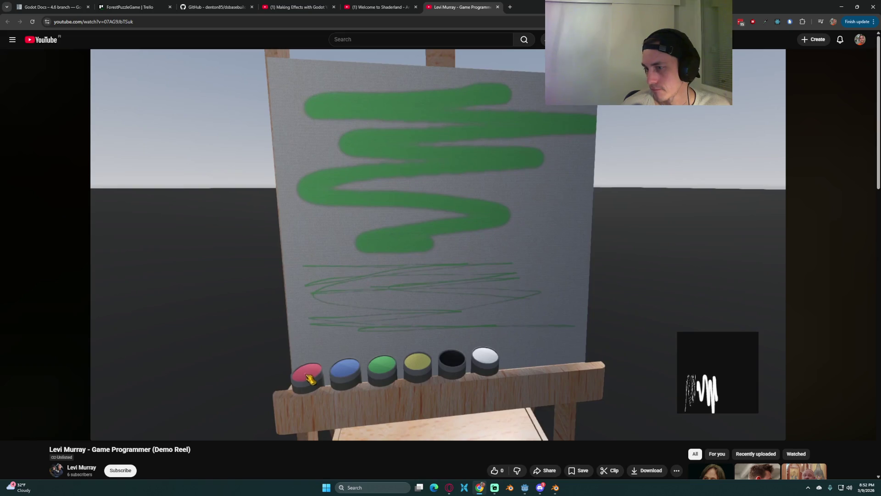
key(alt+Tab)
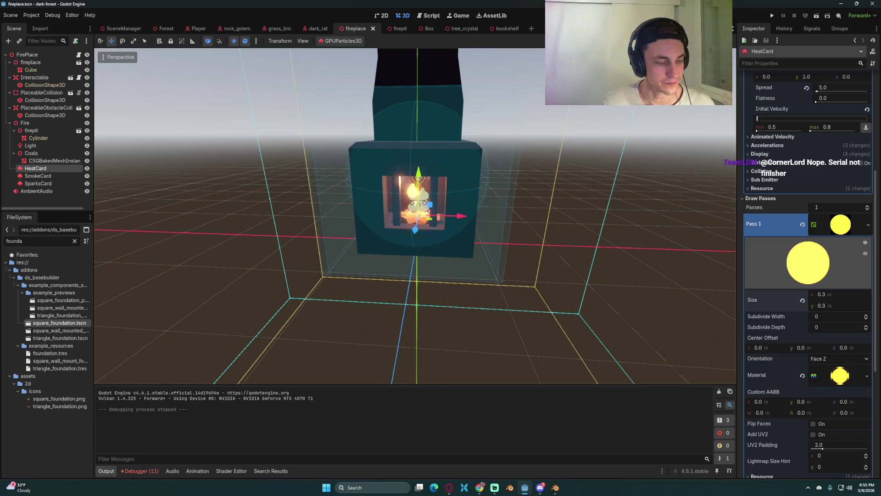
click(815, 225)
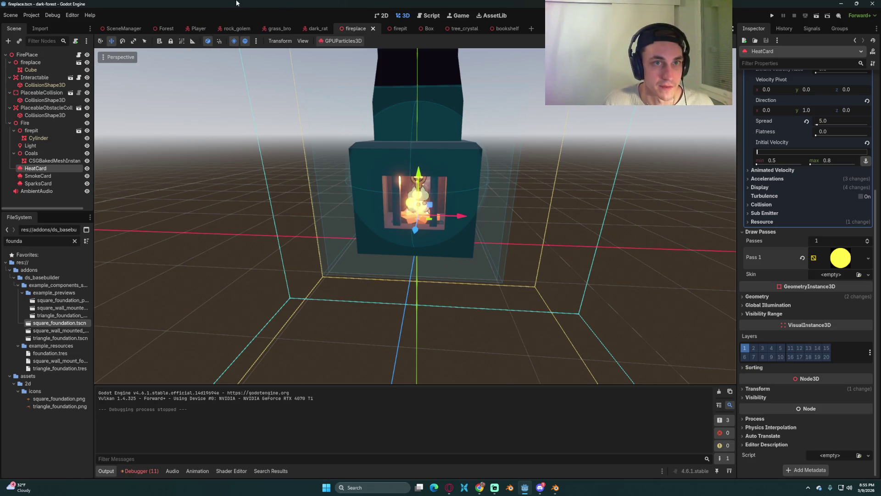
key(ctrl+s)
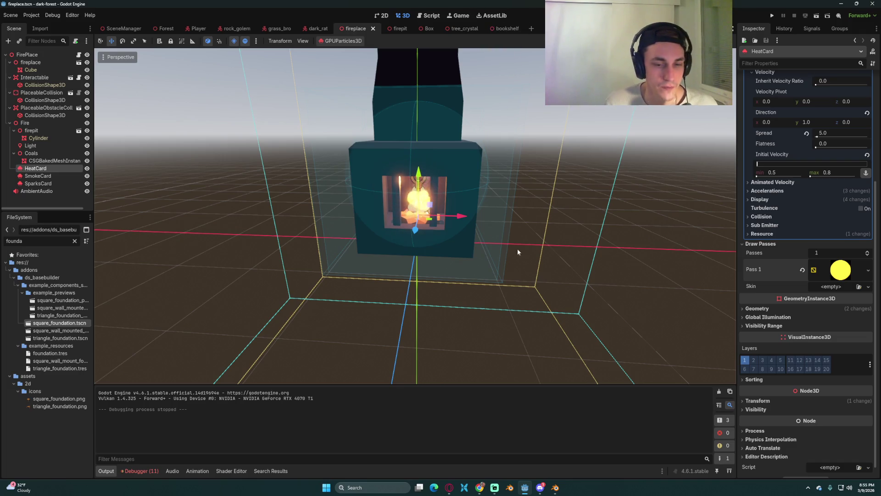
click(769, 15)
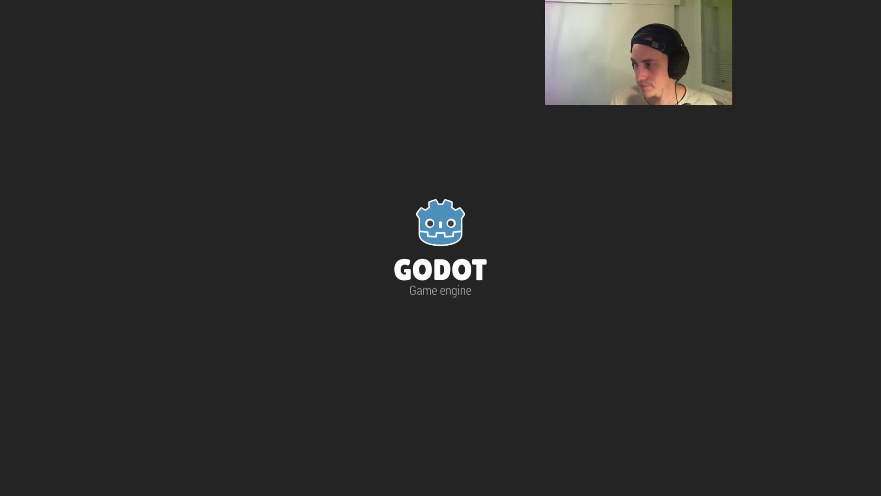
Load the saved game, play briefly with the spear and F3 stats overlay, then stop it
key(Escape)
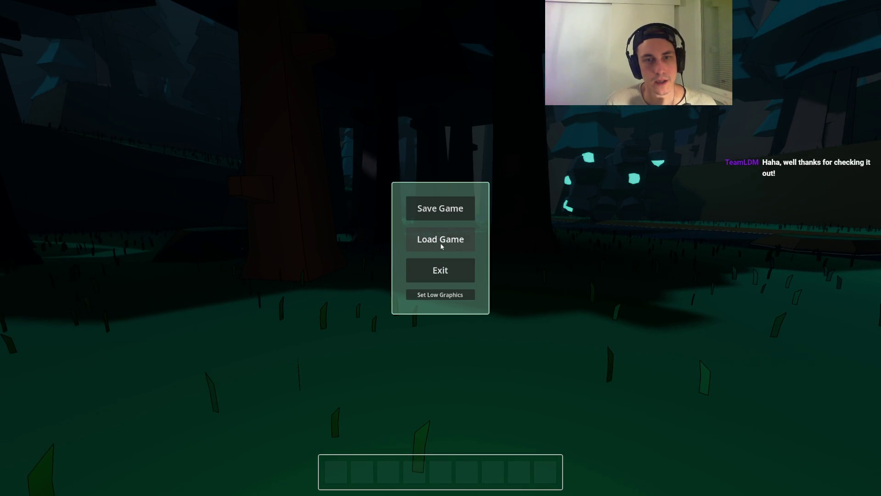
click(441, 247)
key(2)
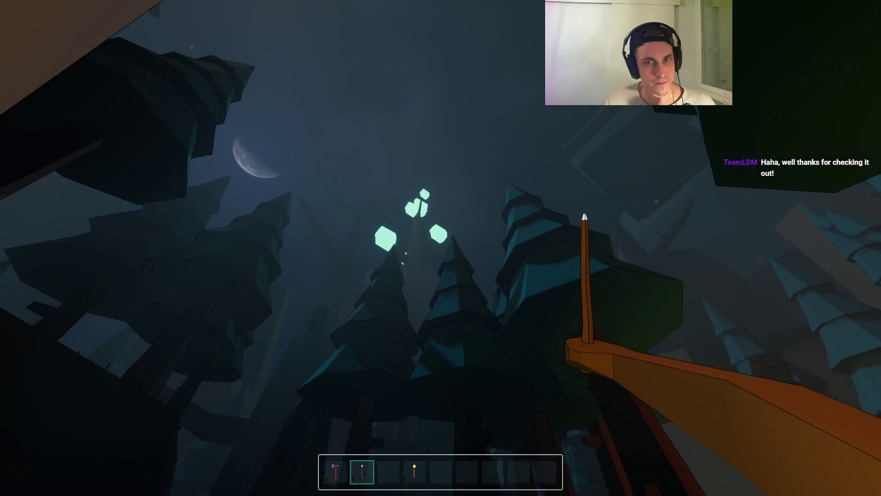
key(F3)
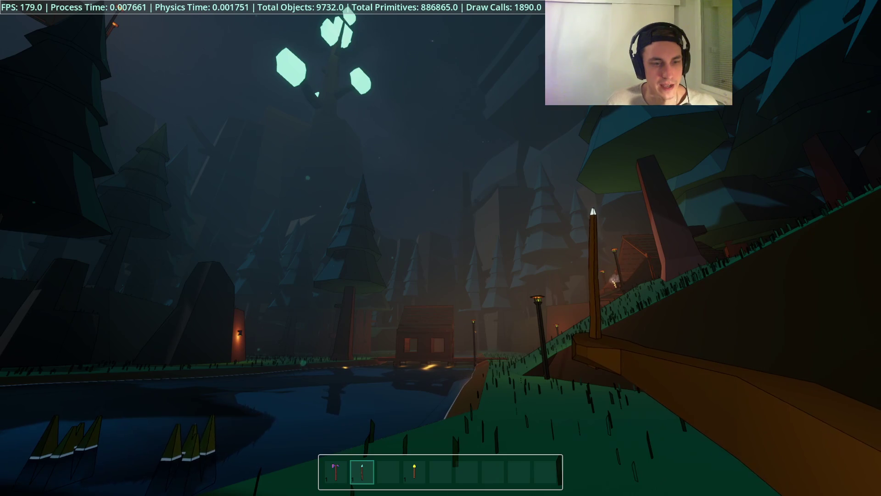
key(2)
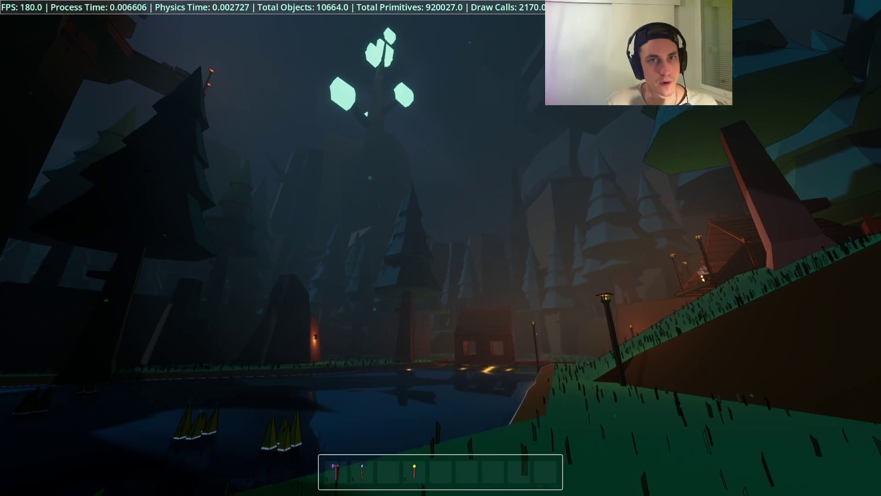
key(F8)
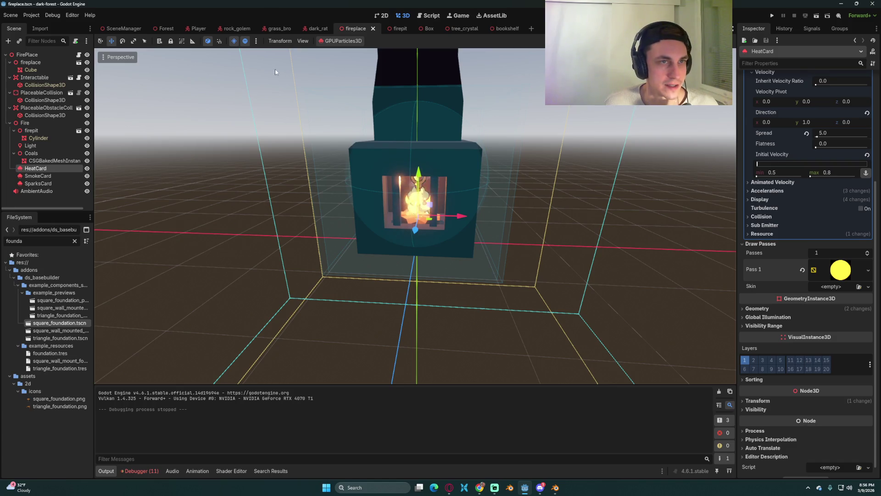
Save the fireplace scene, switch to the Forest scene and expand the NavGeometry node
key(ctrl+s)
click(162, 28)
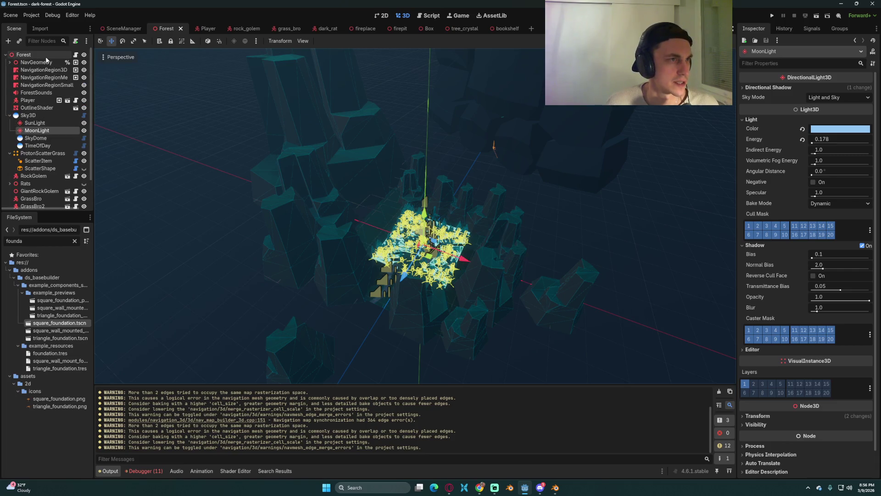
click(45, 62)
click(10, 63)
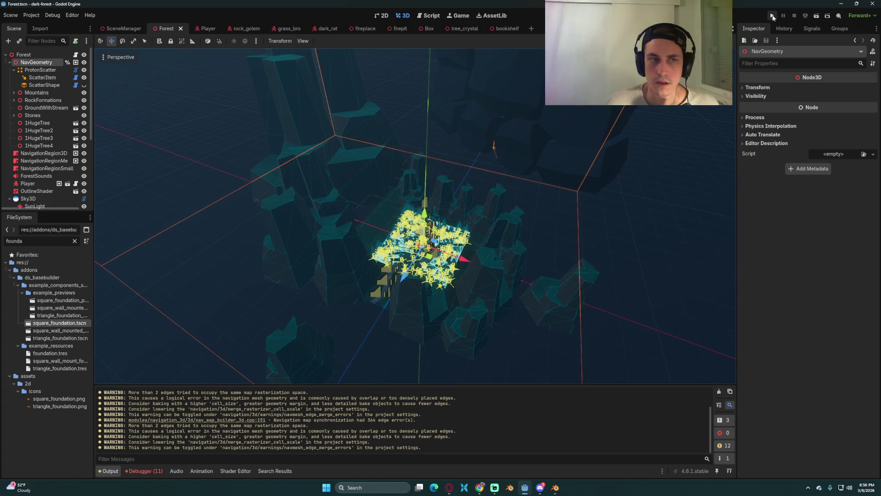
Run the game from the Forest scene, load the saved game, then stop it
click(772, 17)
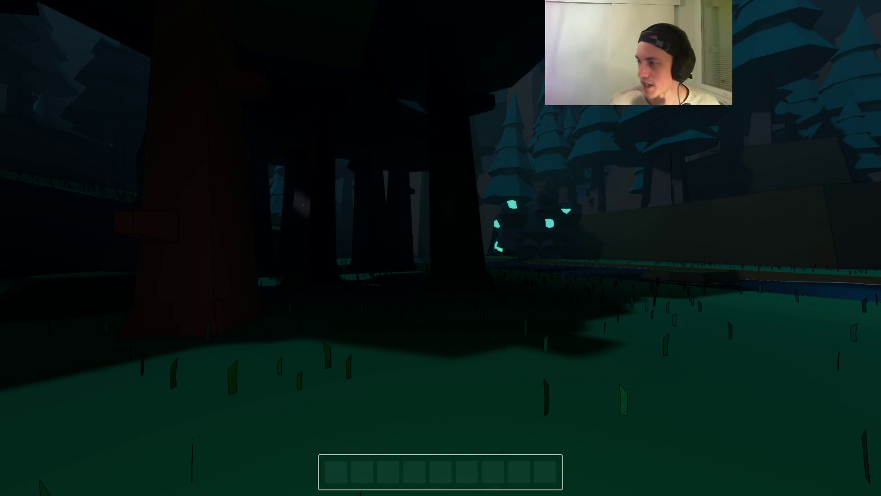
key(Escape)
click(439, 239)
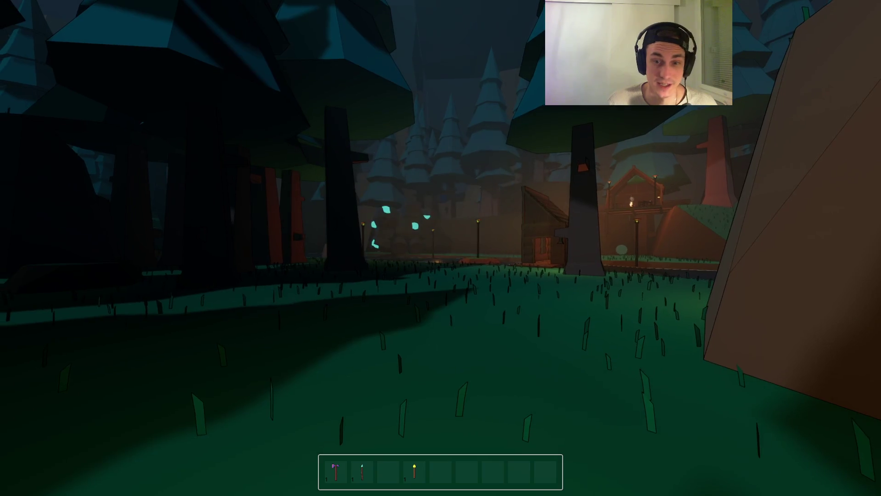
key(F8)
scroll(28, 152, down, 5)
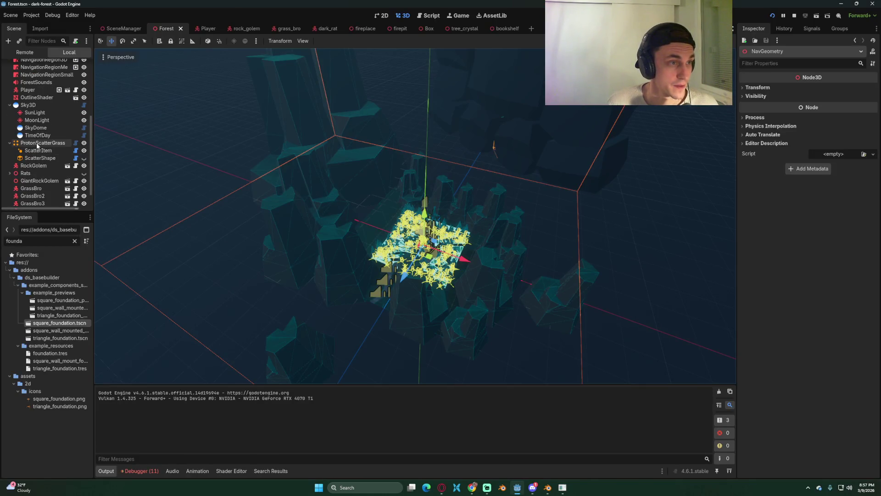
Reset the grass ScatterItem's Range End and Range End Margin to 0, save, and uncheck Use Chunks on ProtonScatterGrass
click(38, 143)
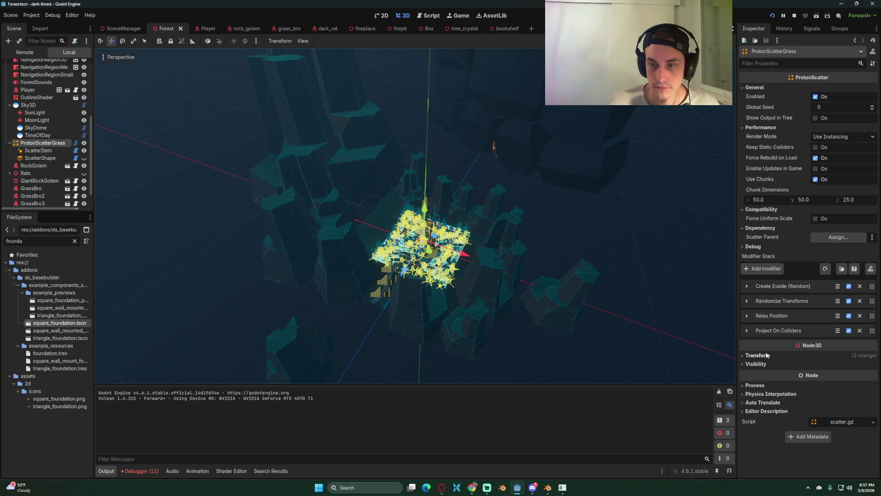
click(67, 151)
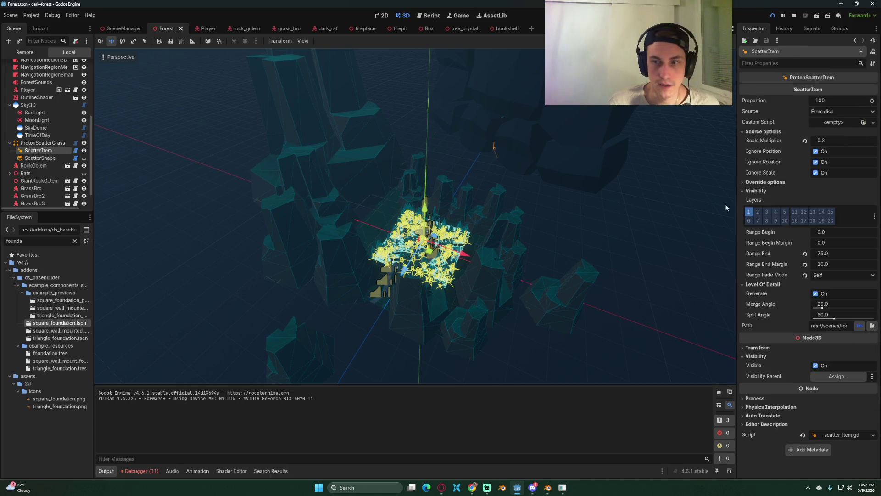
click(804, 253)
click(804, 264)
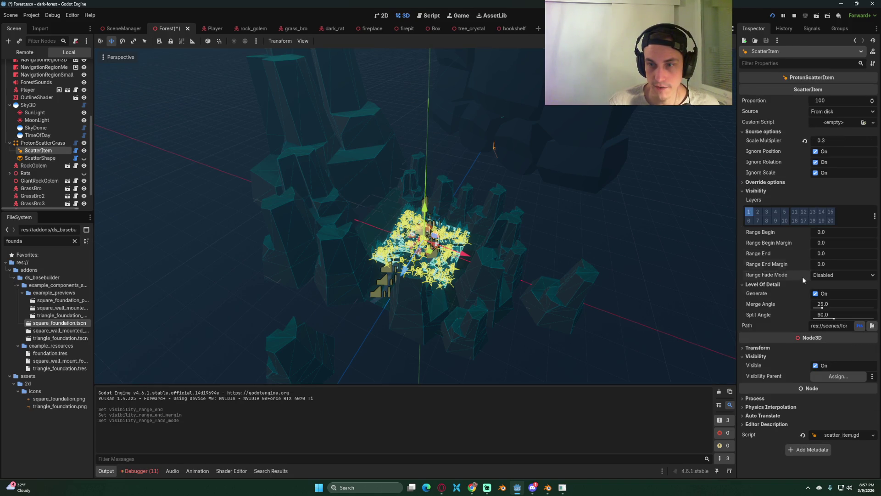
key(ctrl+s)
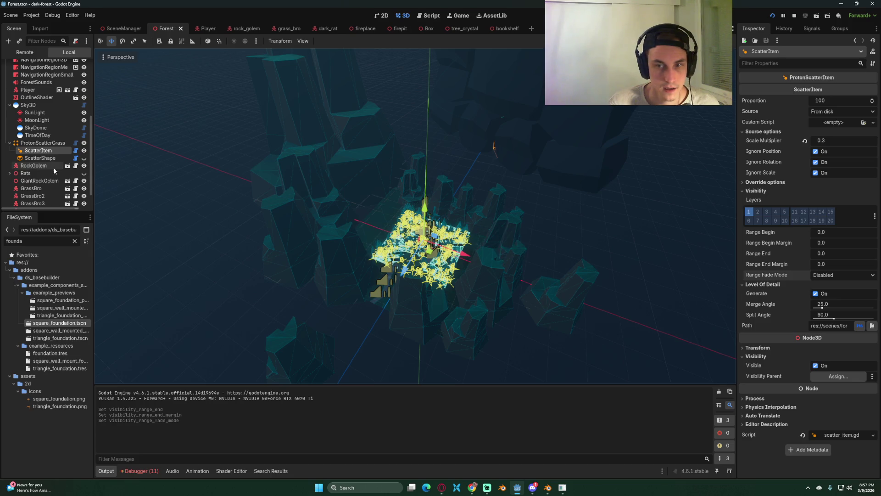
click(38, 143)
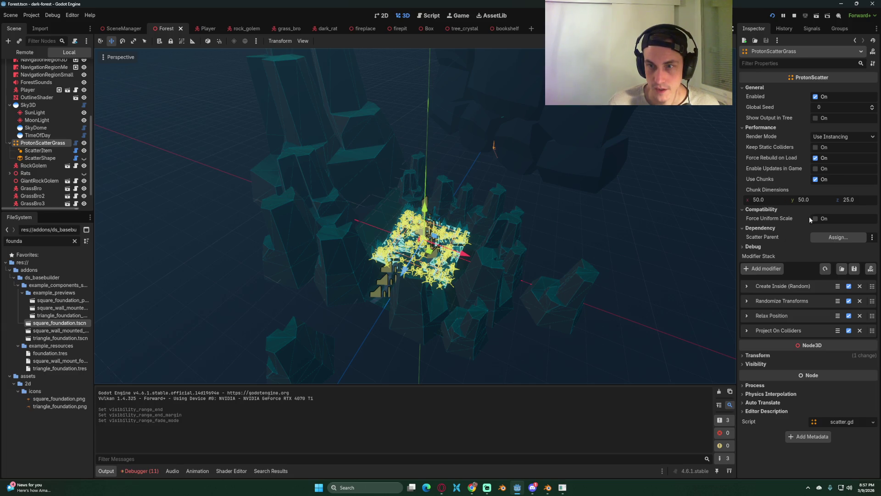
click(815, 179)
Save the Forest scene and playtest it twice with the F3 overlay, walking toward the water and rock
key(ctrl+s)
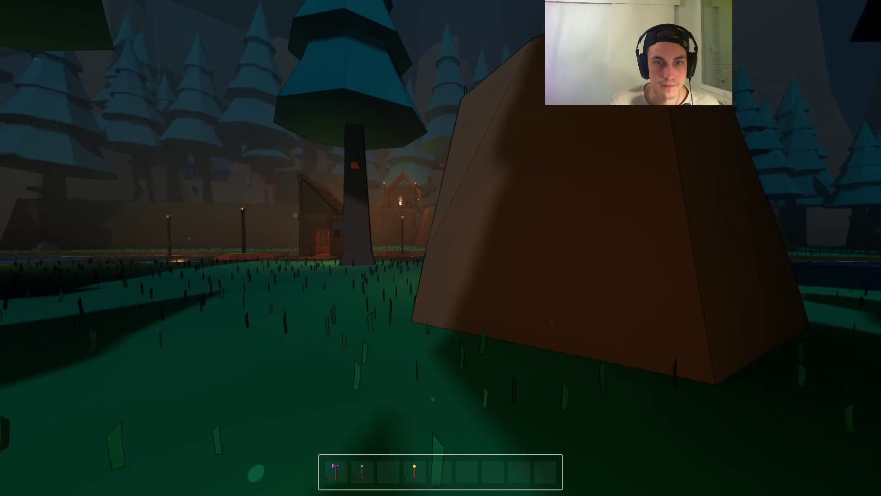
key(F3)
key(w)
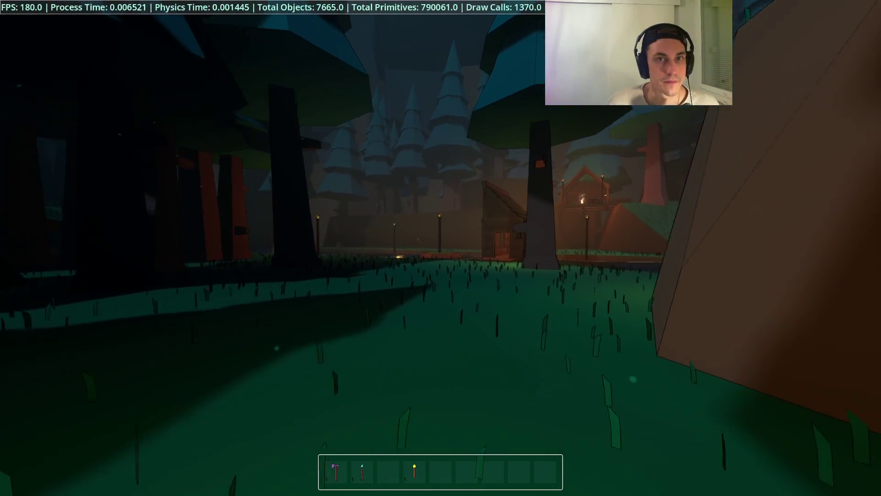
key(F8)
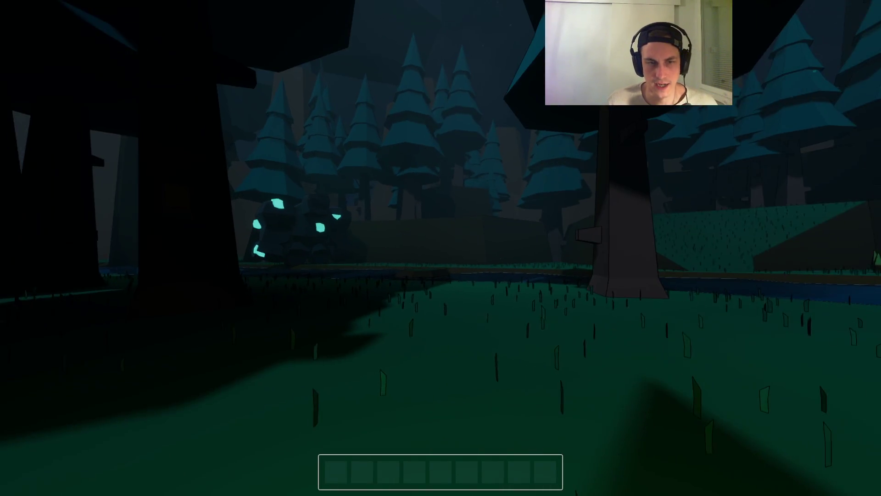
key(Escape)
key(Escape)
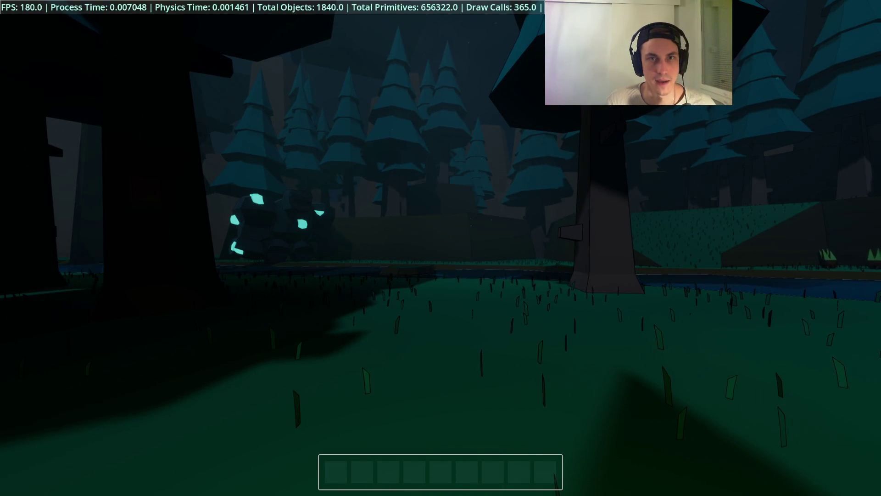
key(w)
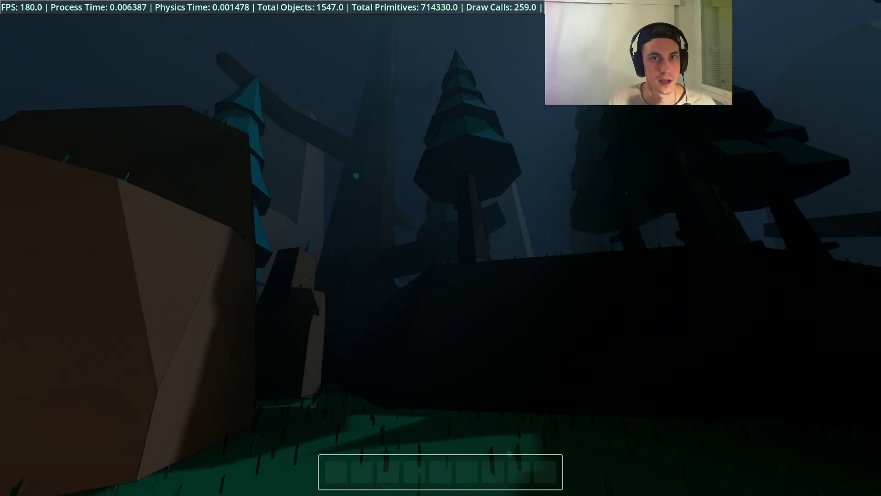
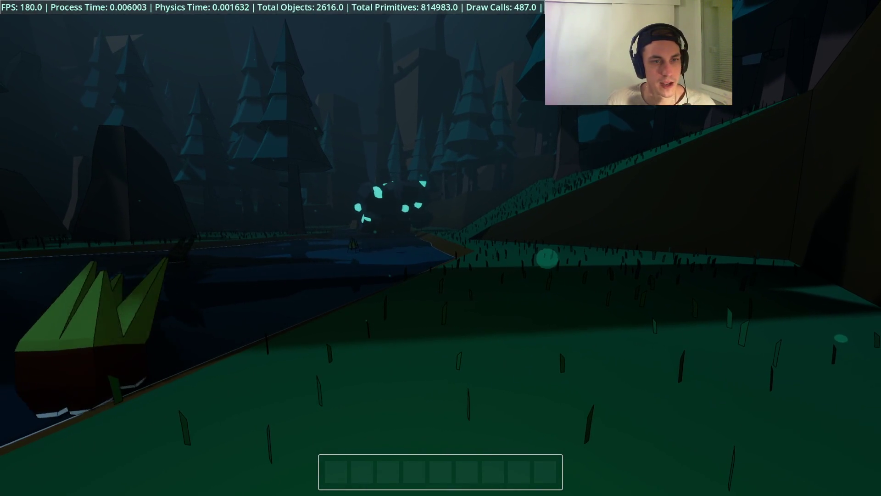
Craft the Stone Hammer and pick a floor piece from its build menu
key(e)
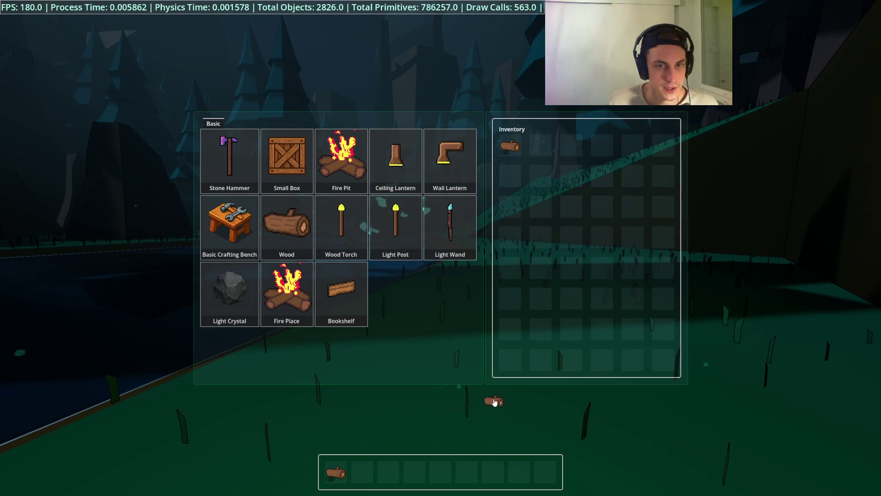
key(e)
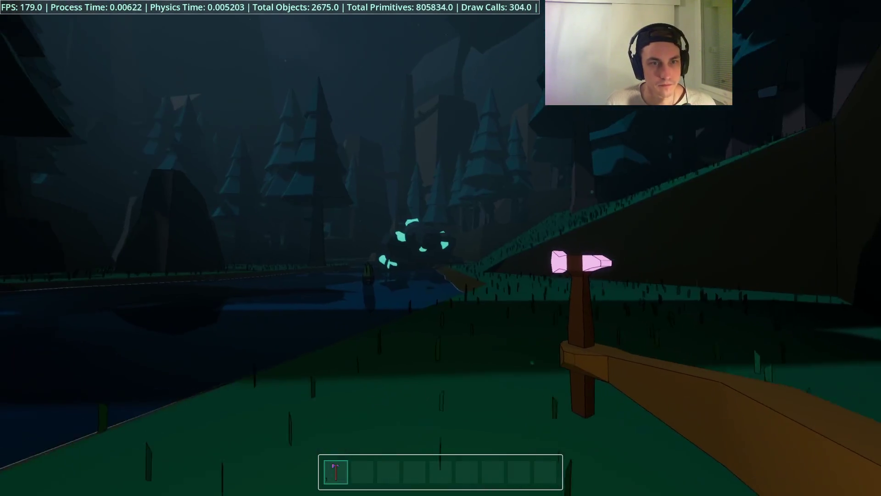
key(q)
click(400, 241)
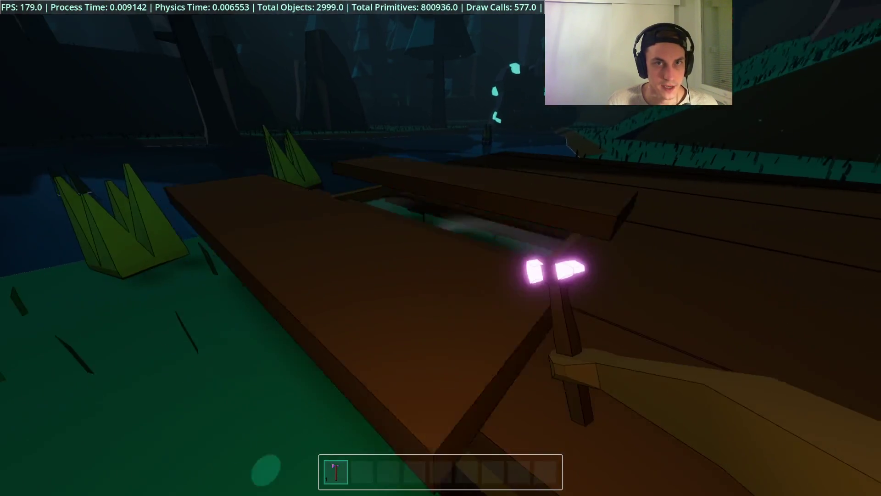
Switch the hammer's build menu to wall pieces and choose a wall to place
key(q)
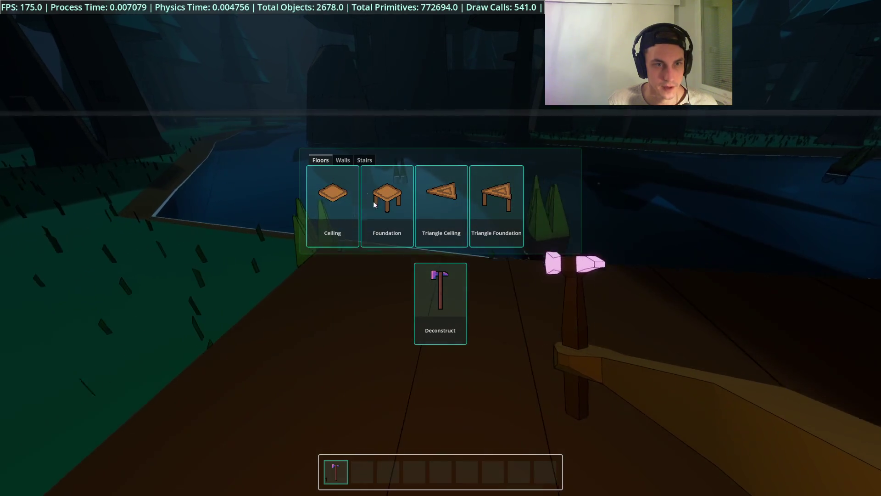
click(343, 160)
click(384, 192)
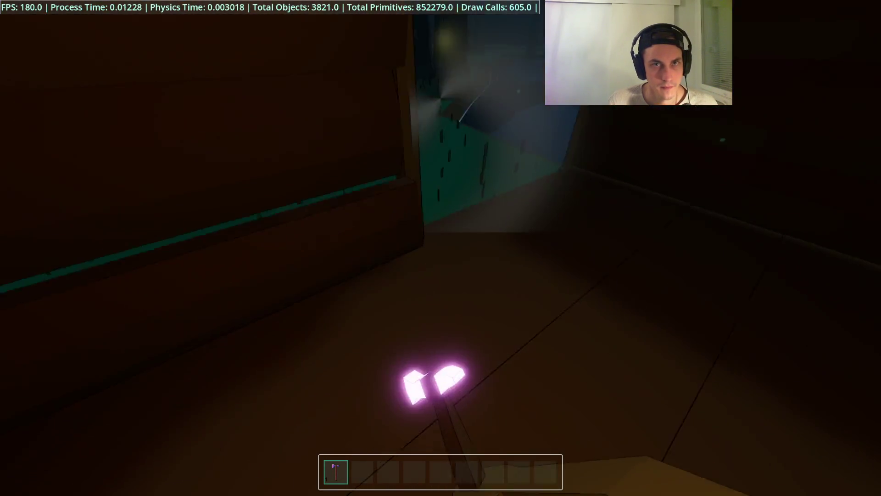
right_click(440, 248)
click(343, 275)
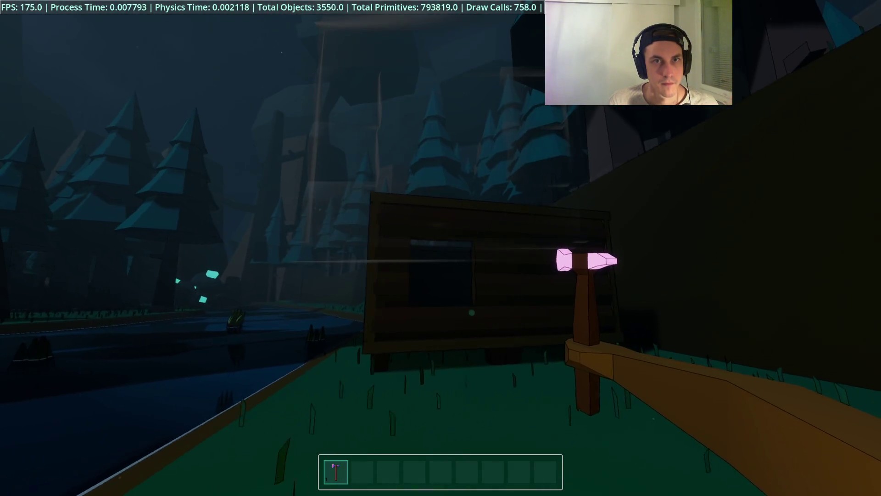
Place a floor piece on the grass beside the platform, then unequip the hammer
right_click(440, 248)
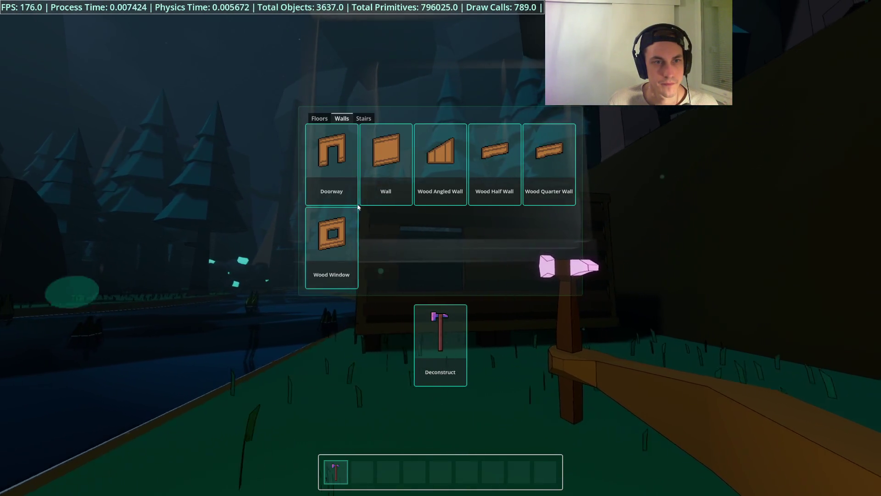
click(326, 121)
click(377, 228)
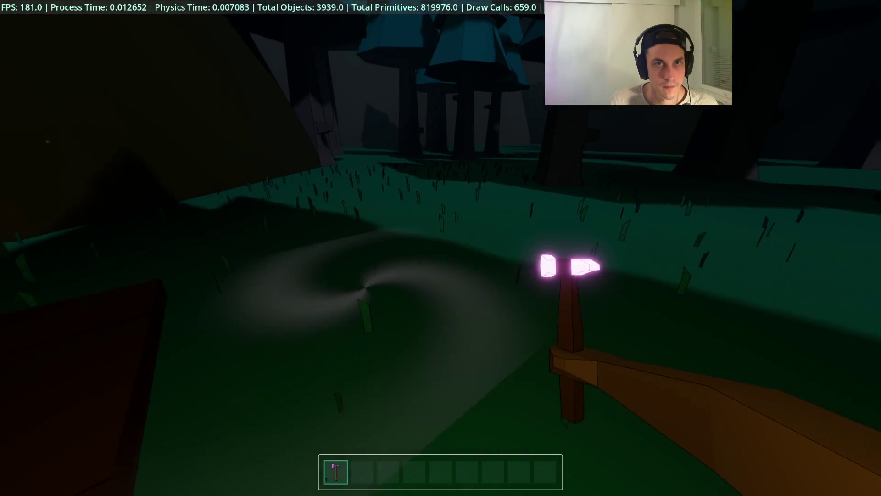
click(440, 247)
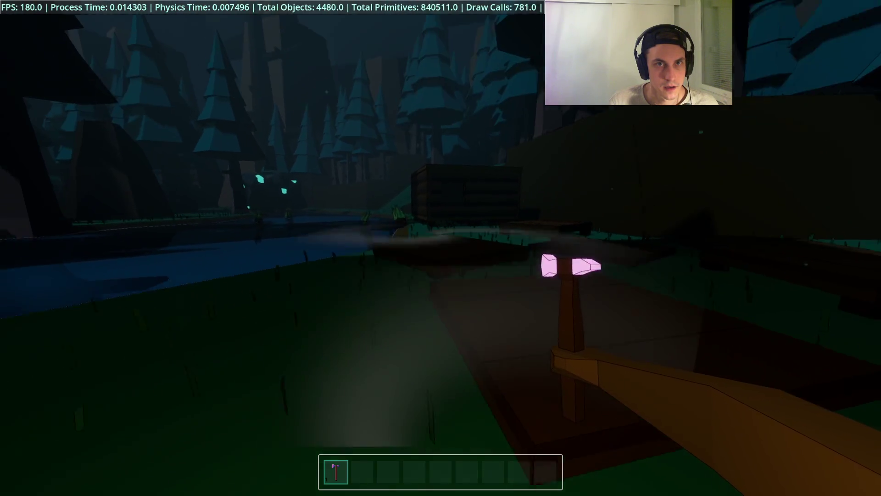
key(2)
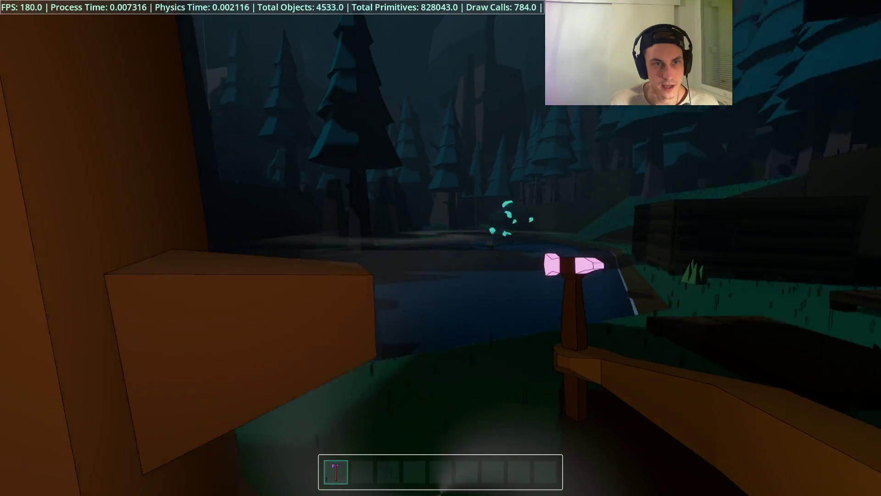
key(1)
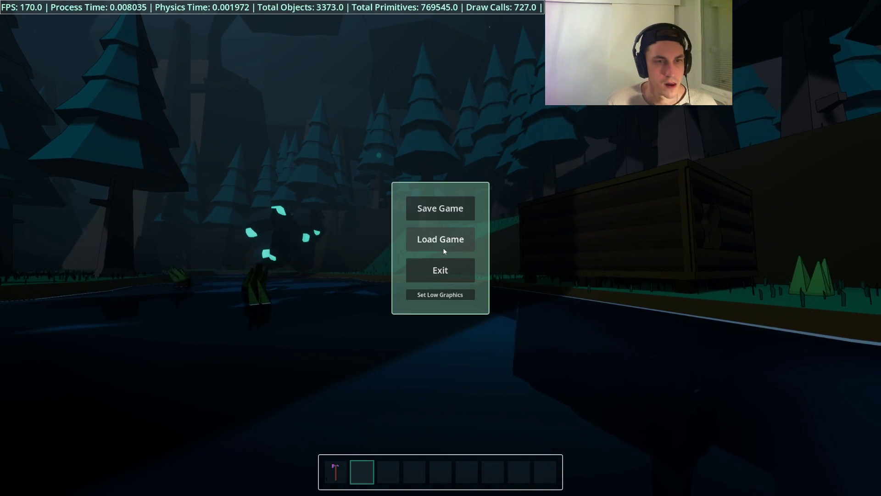
Load the saved game, walk to the cabin and place the Fire Pit on the grass
click(450, 241)
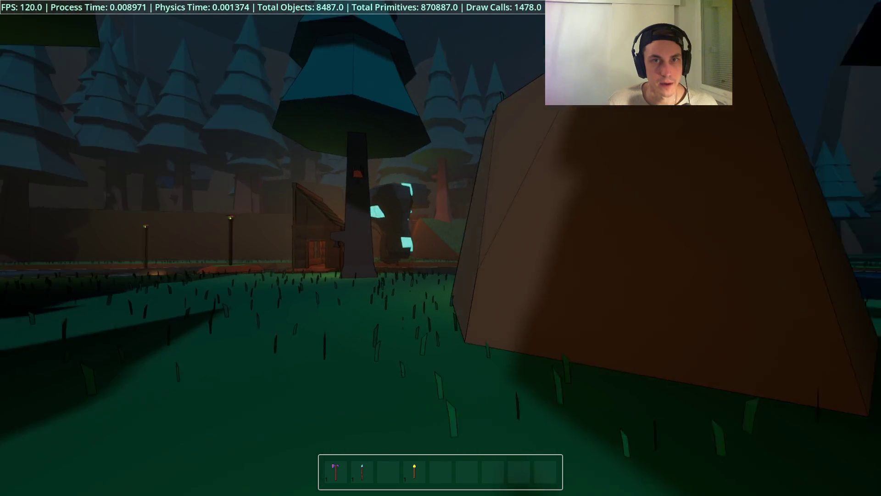
key(w)
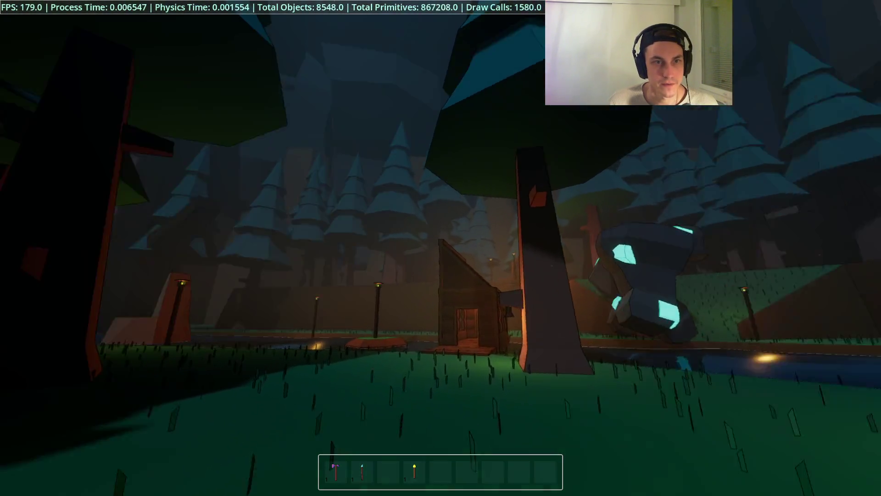
key(w)
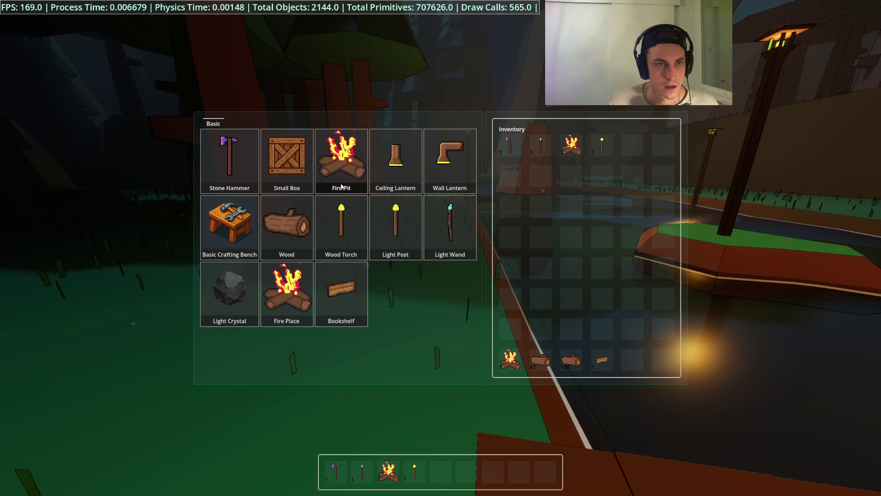
key(Tab)
click(441, 248)
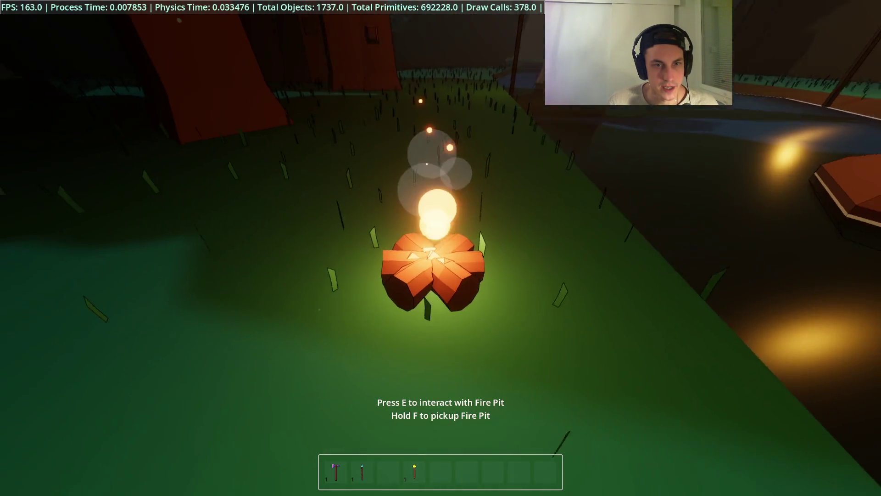
Step around the burning Fire Pit, then craft a Fire Place
key(s)
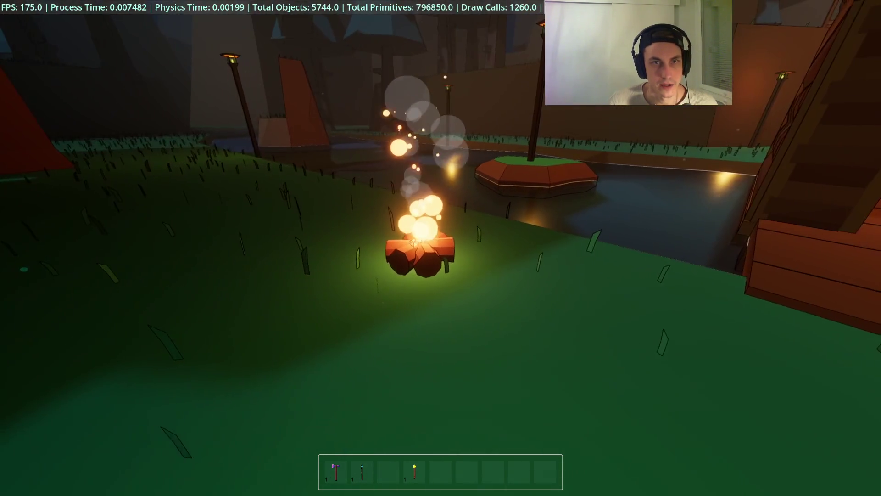
key(w)
key(s)
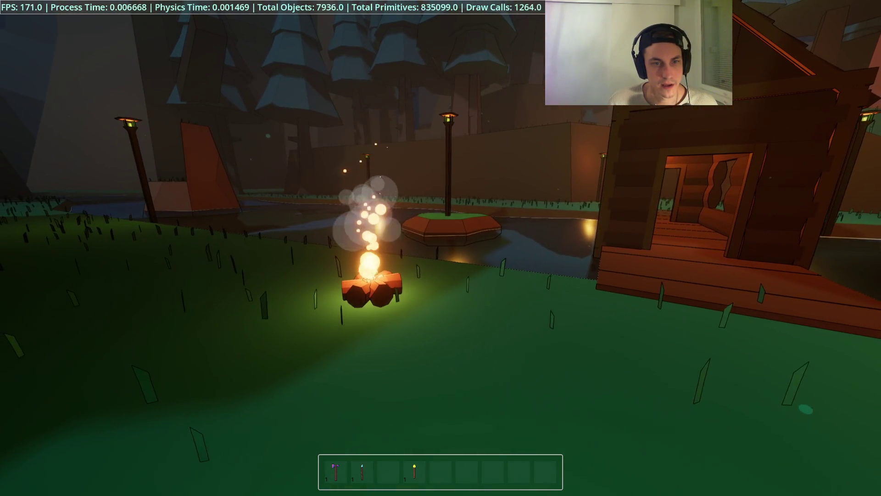
key(s)
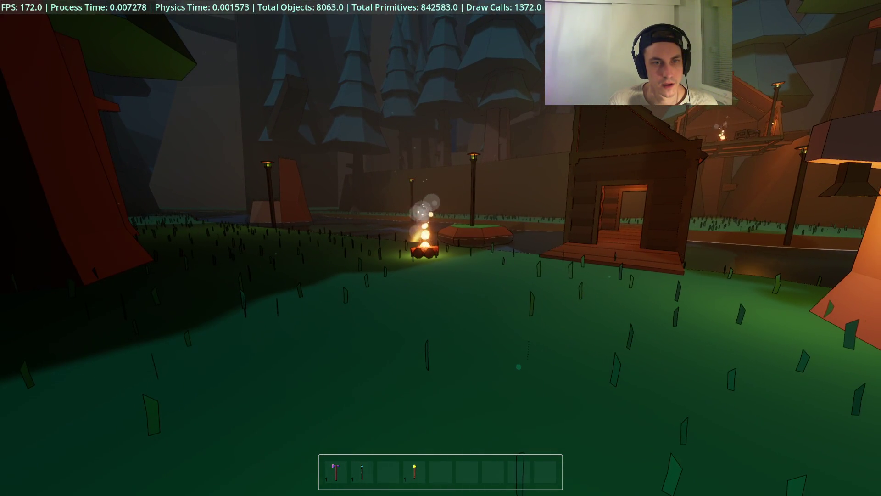
key(w)
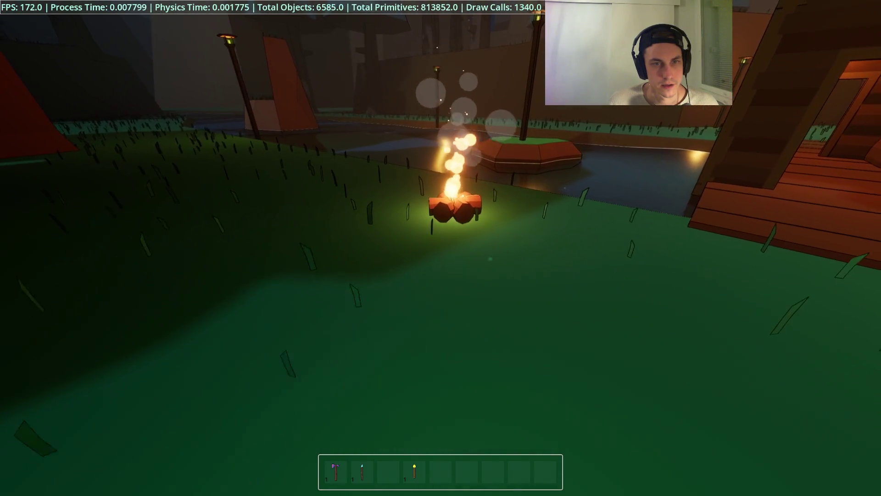
key(Tab)
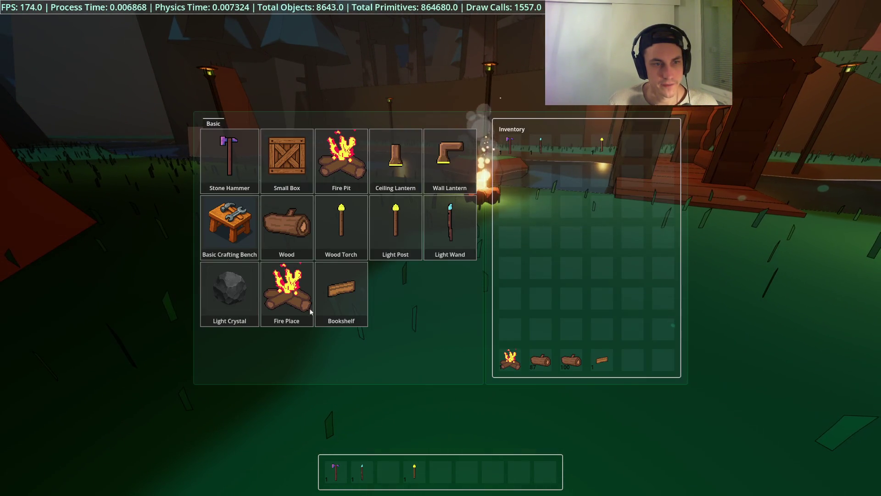
click(302, 321)
key(Tab)
Place the Fire Place and put out and relight its fire twice
click(440, 248)
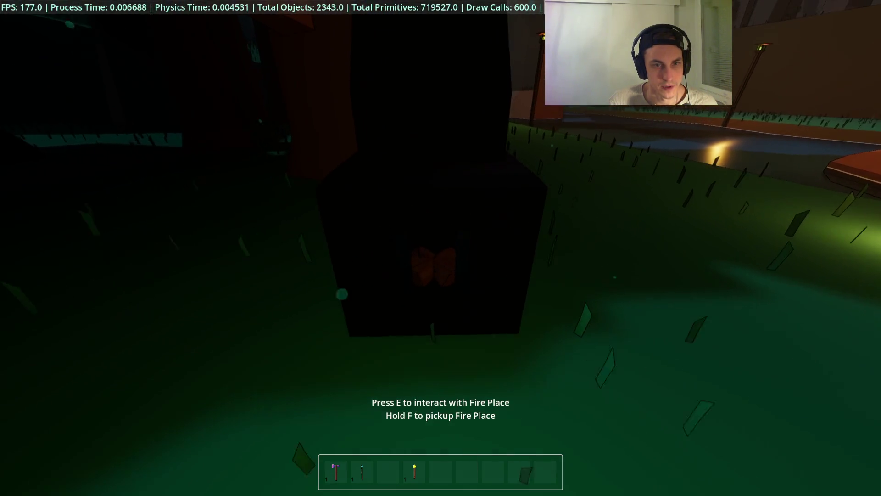
key(s)
key(w)
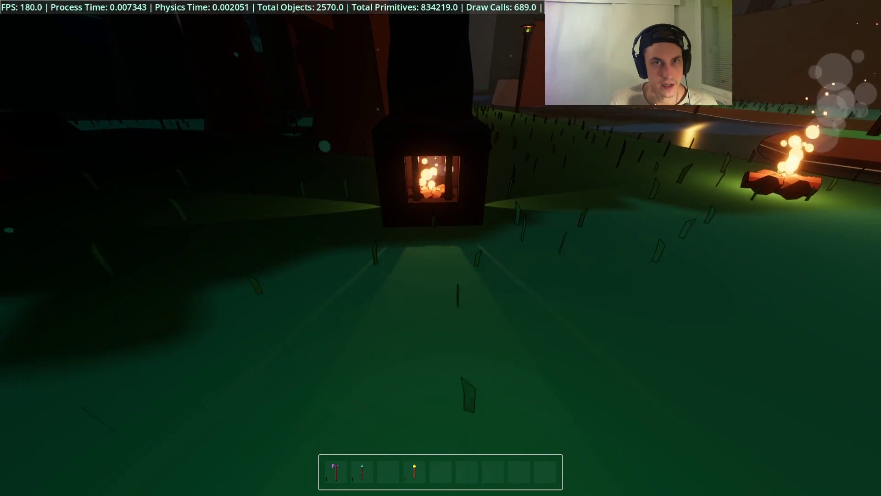
key(e)
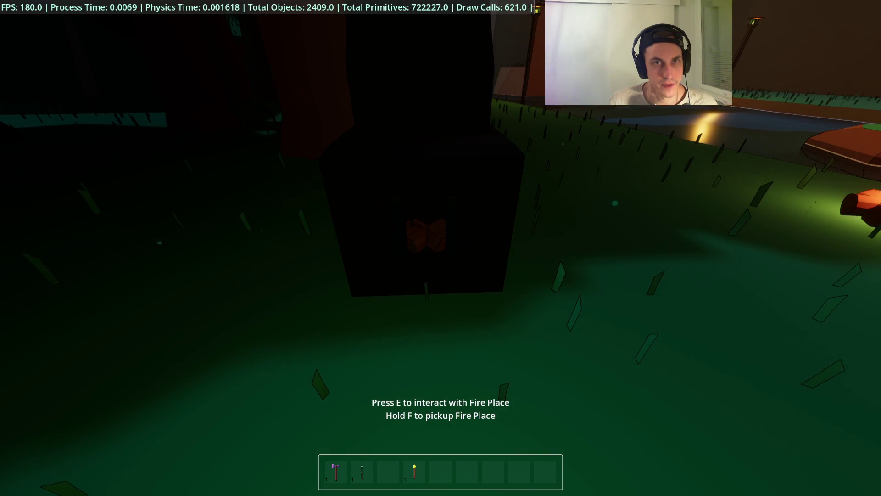
key(e)
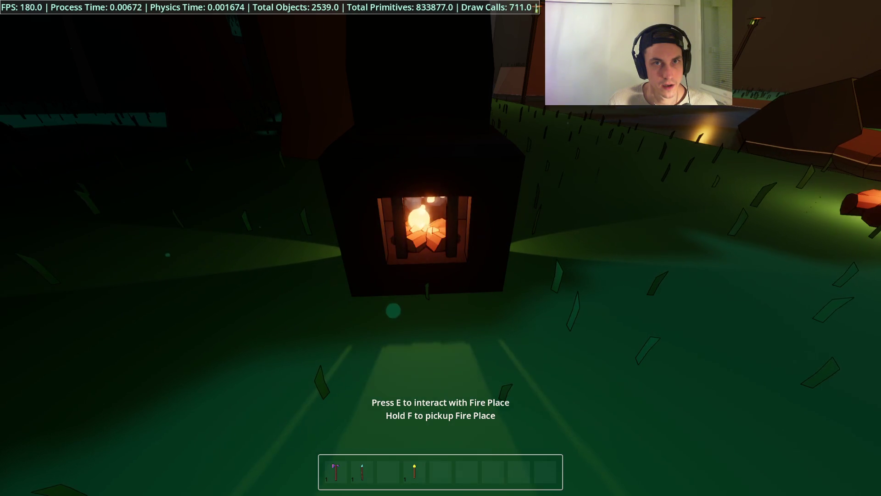
key(e)
key(e)
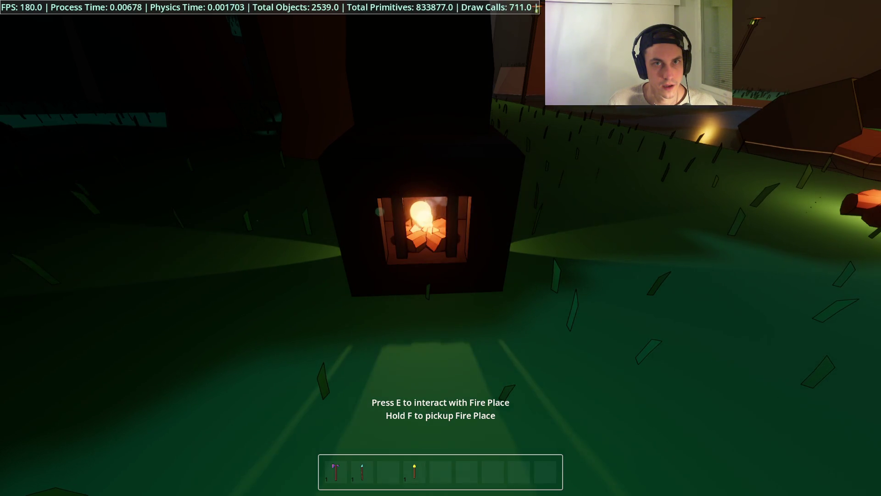
key(e)
Back away and approach the Fire Place to view it, then stop the game with F8
key(s)
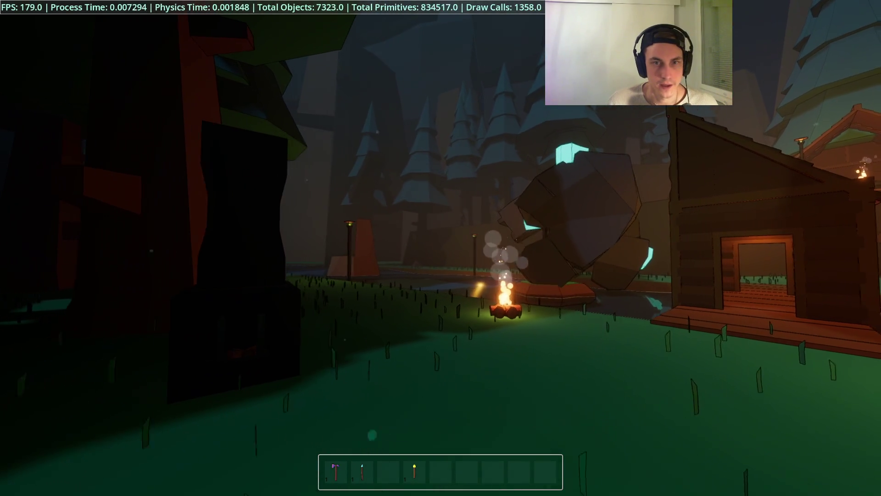
key(w)
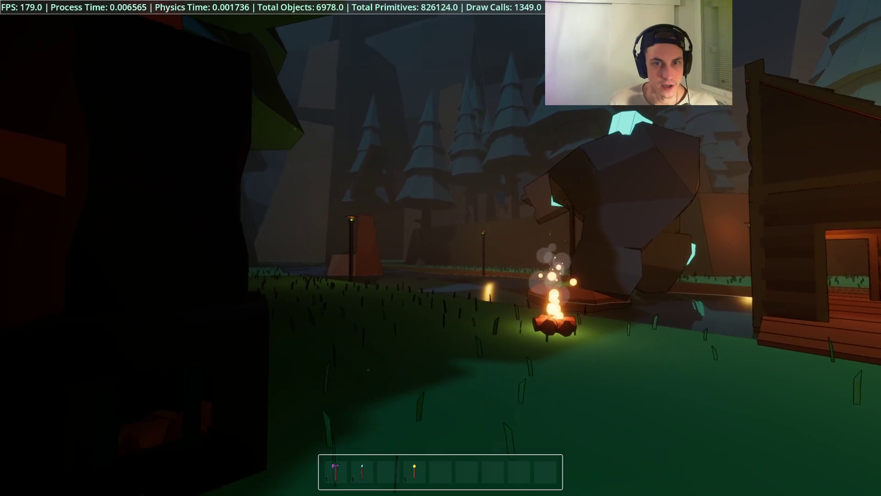
mouse_move(440, 248)
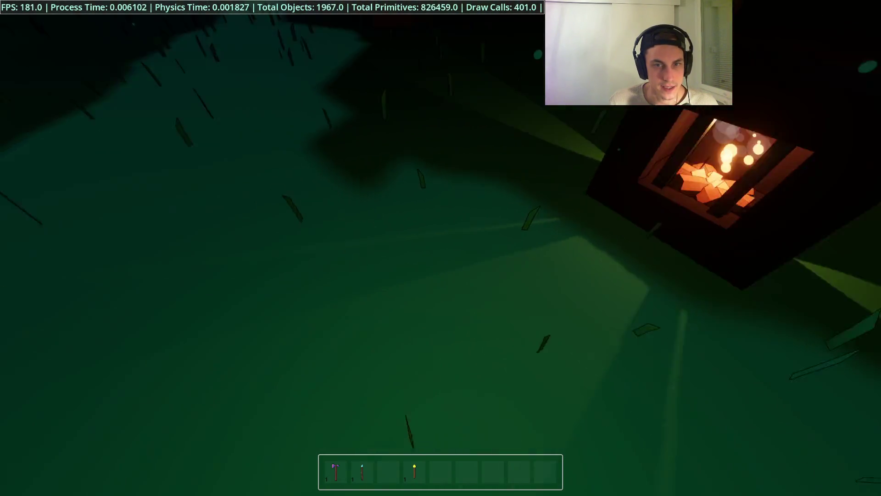
key(w)
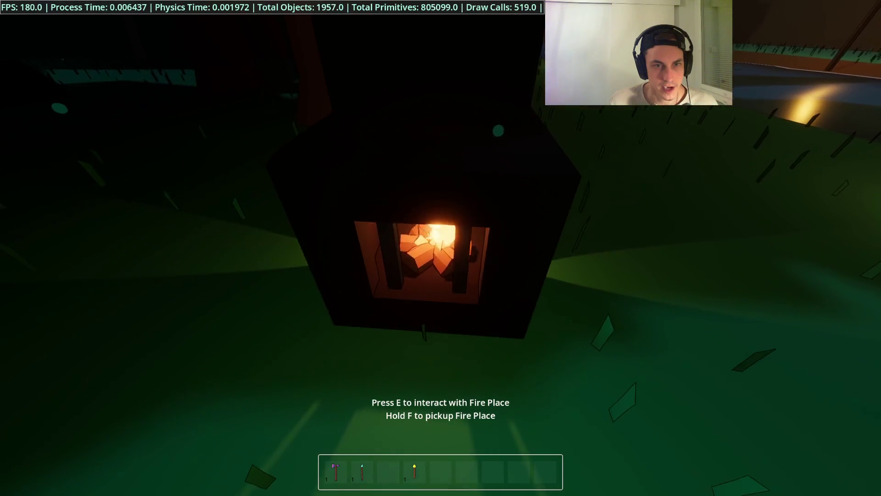
key(s)
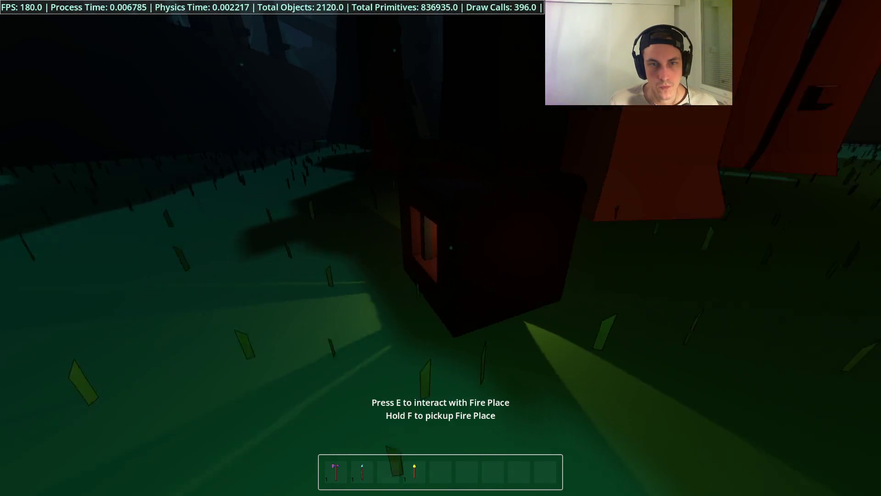
key(F8)
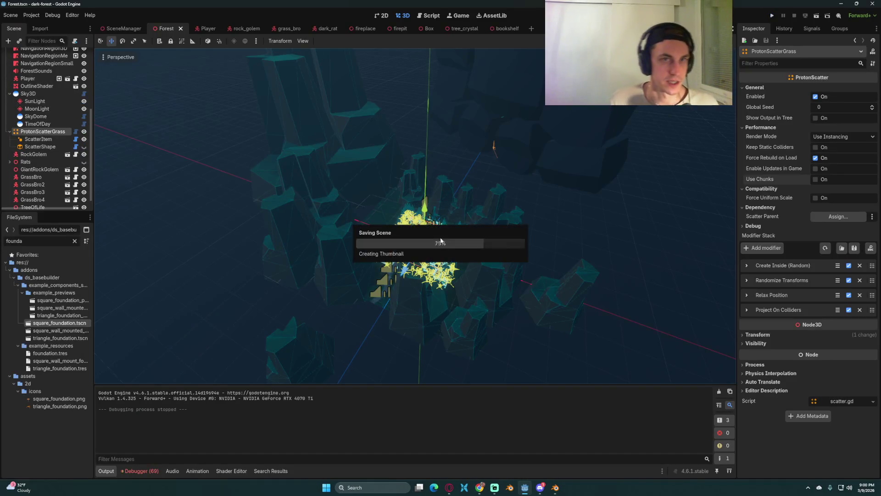
In the fireplace scene, convert the Light node to a SpotLight3D
click(362, 30)
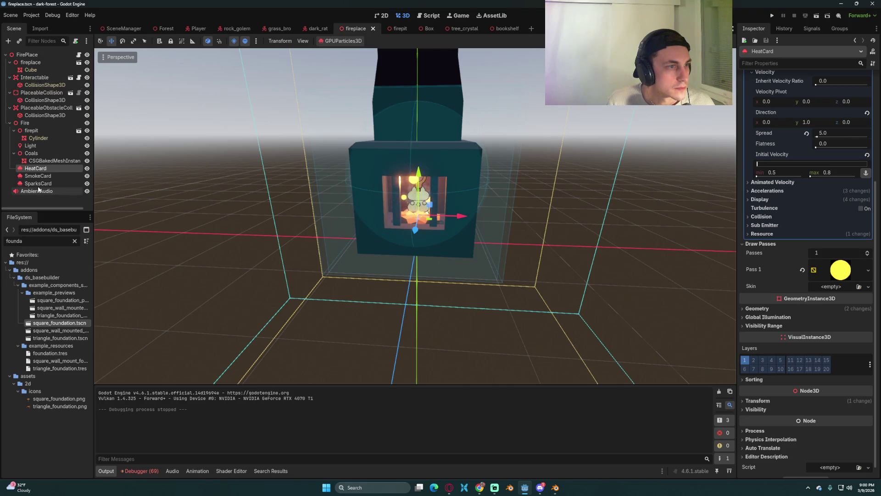
click(37, 145)
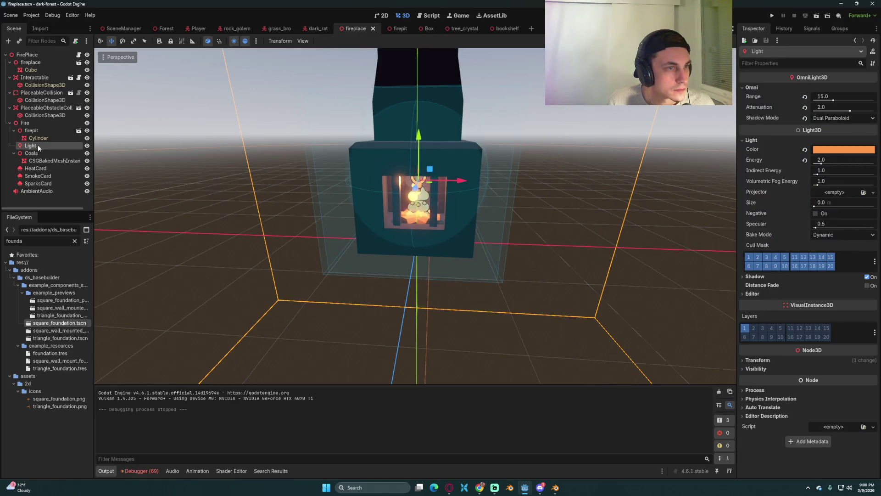
right_click(37, 145)
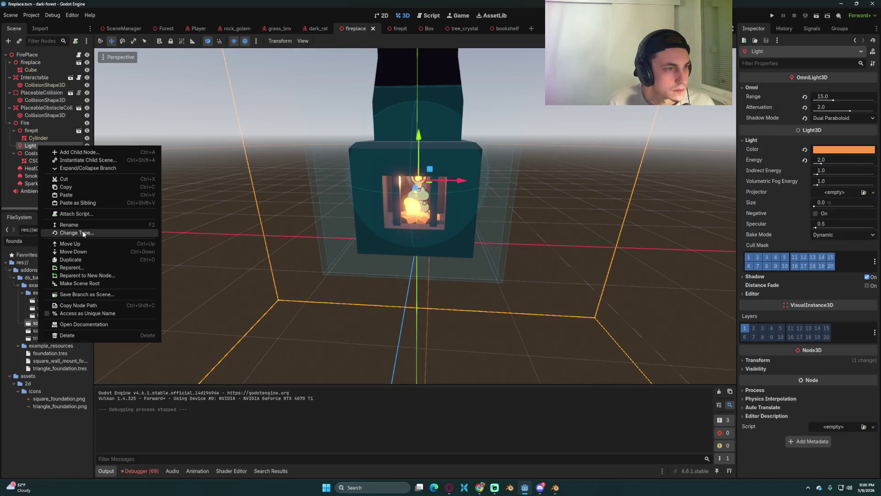
click(76, 233)
text(spot)
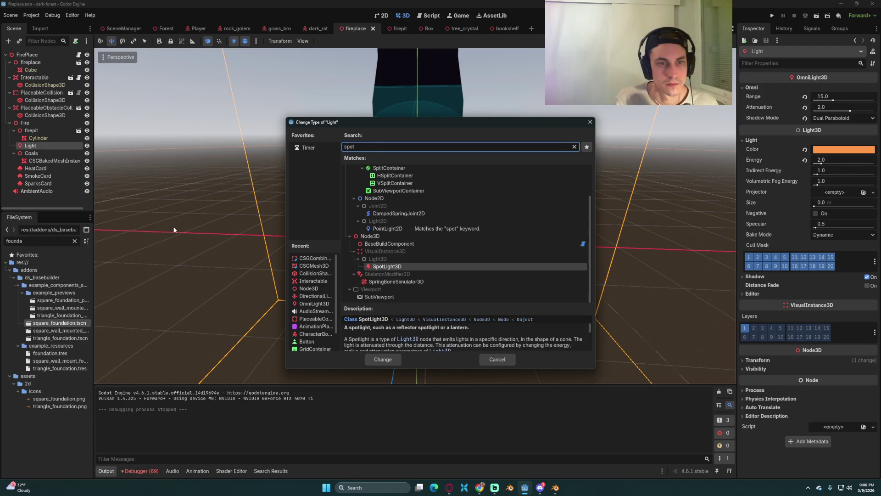
key(Return)
Rotate the spot light to aim inside the hearth and run the project
mouse_move(500, 175)
mouse_down()
mouse_move(412, 185)
mouse_move(441, 180)
mouse_move(418, 159)
mouse_move(470, 188)
mouse_move(372, 197)
mouse_up()
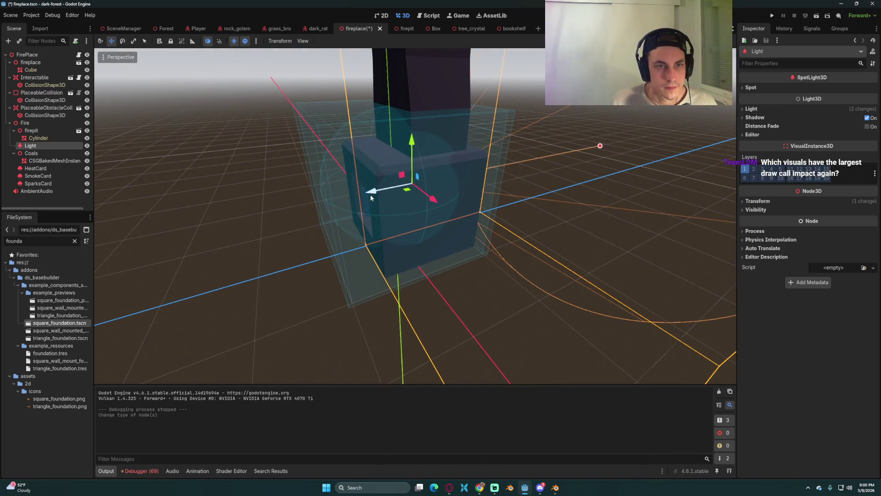
drag(216, 208, 205, 210)
key(ctrl+z)
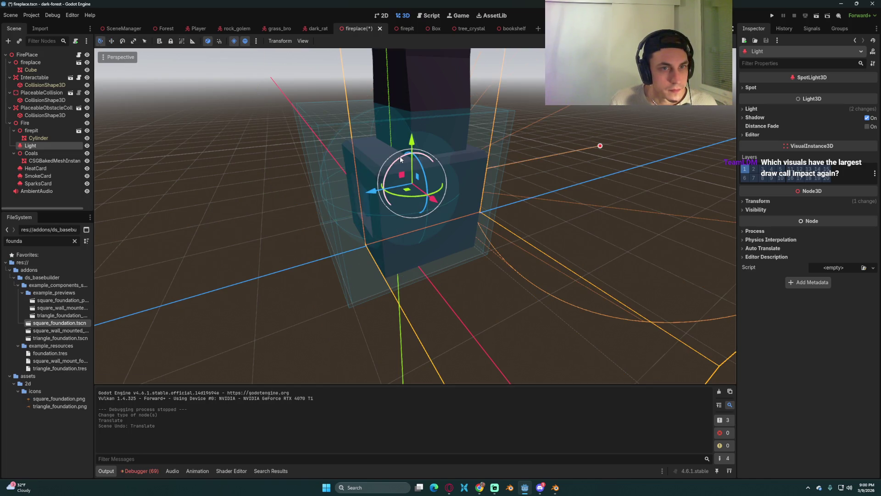
mouse_move(439, 283)
mouse_down()
mouse_move(448, 287)
mouse_move(404, 257)
mouse_move(426, 257)
mouse_move(395, 263)
mouse_up()
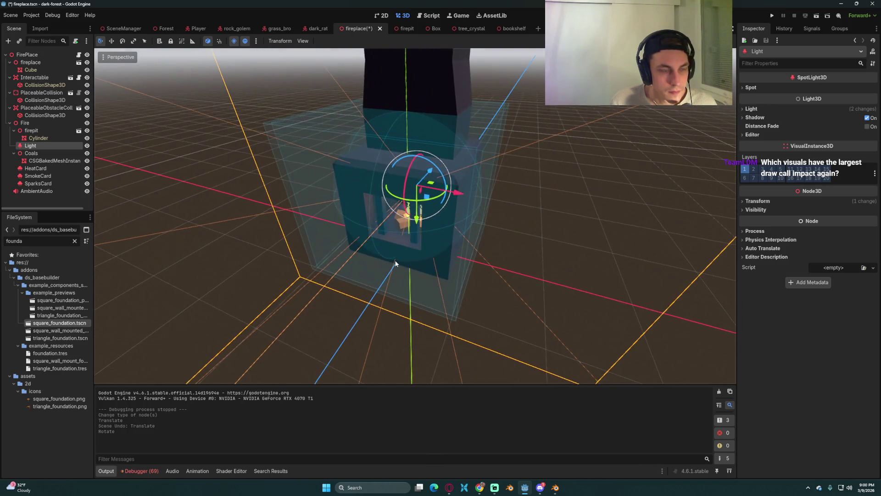
click(773, 16)
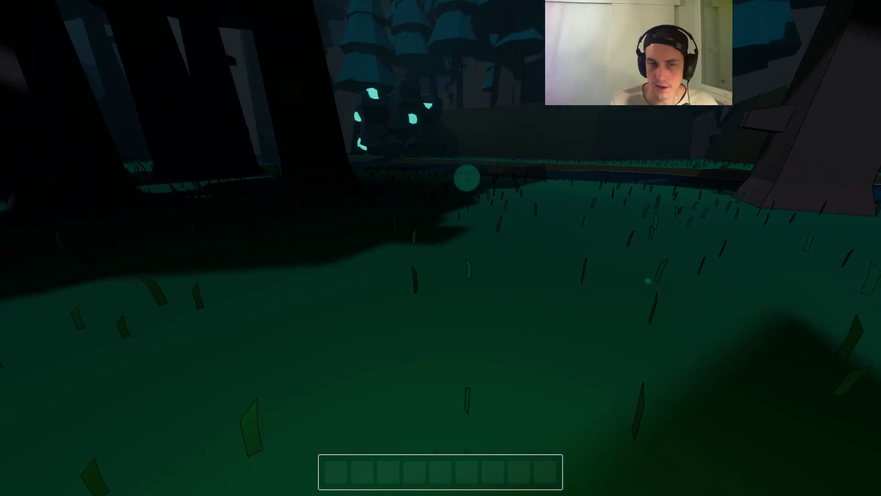
Load the save, then change line 9's light type from OmniLight3D to SpotLight3D
key(Escape)
click(442, 246)
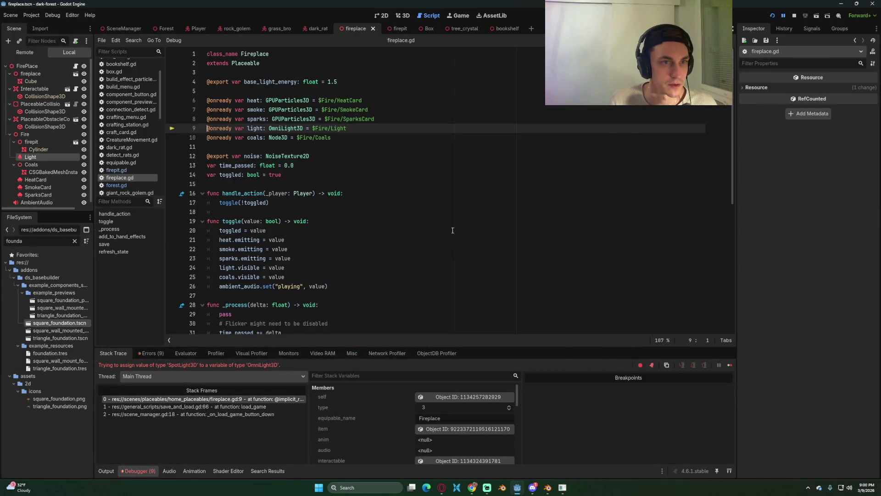
double_click(288, 128)
click(282, 128)
key(BackSpace)
key(BackSpace)
key(BackSpace)
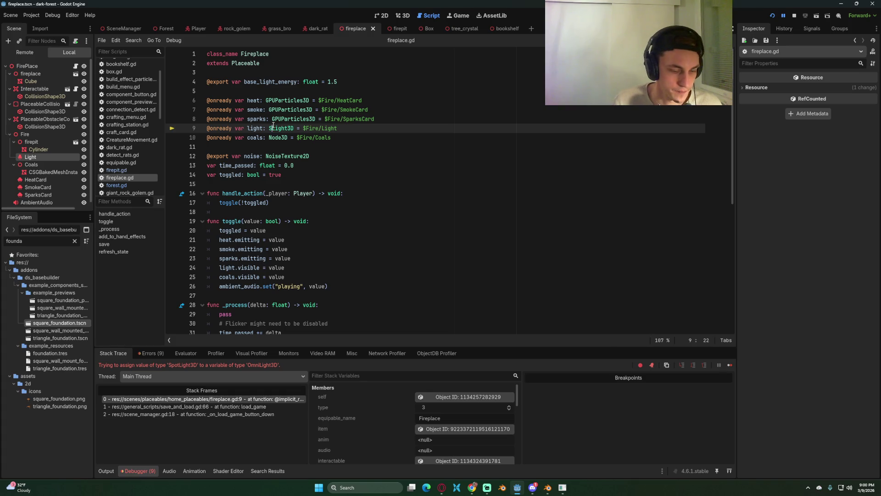
text(Spot)
key(Return)
Save fireplace.gd and stop the crashed debug session
key(ctrl+s)
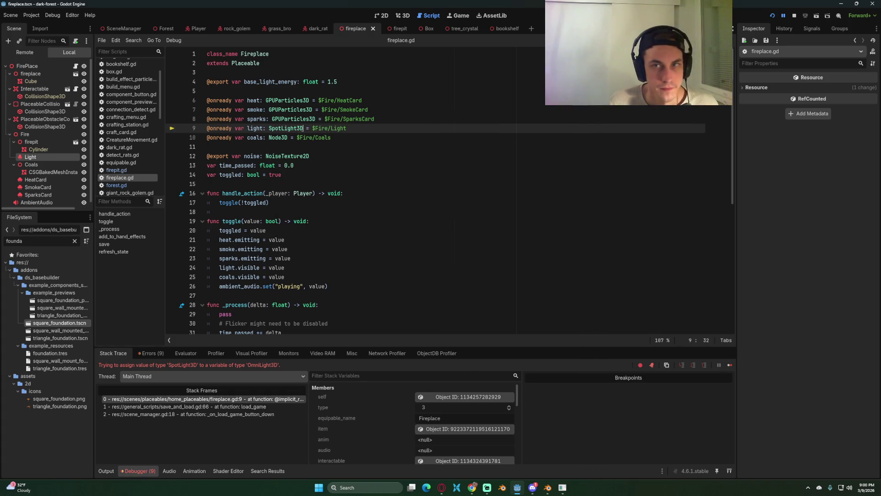
click(794, 16)
click(321, 156)
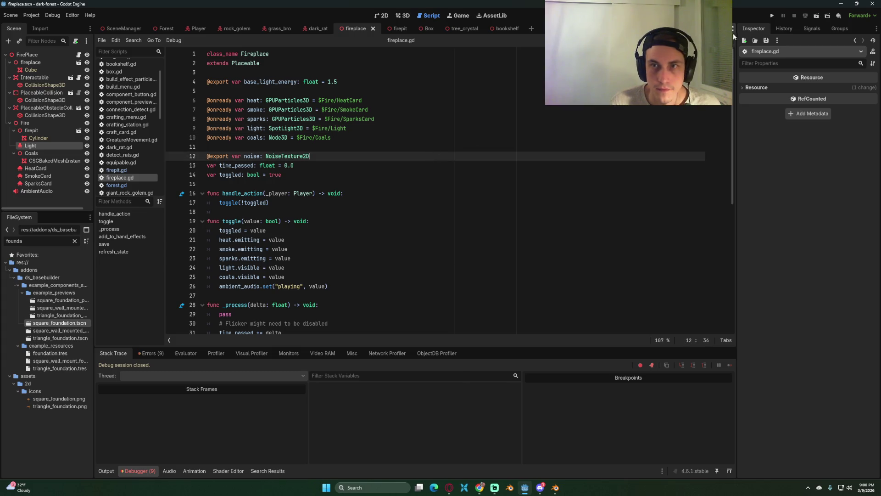
Relaunch the game, craft a Fire Place and place it on the ground
click(773, 17)
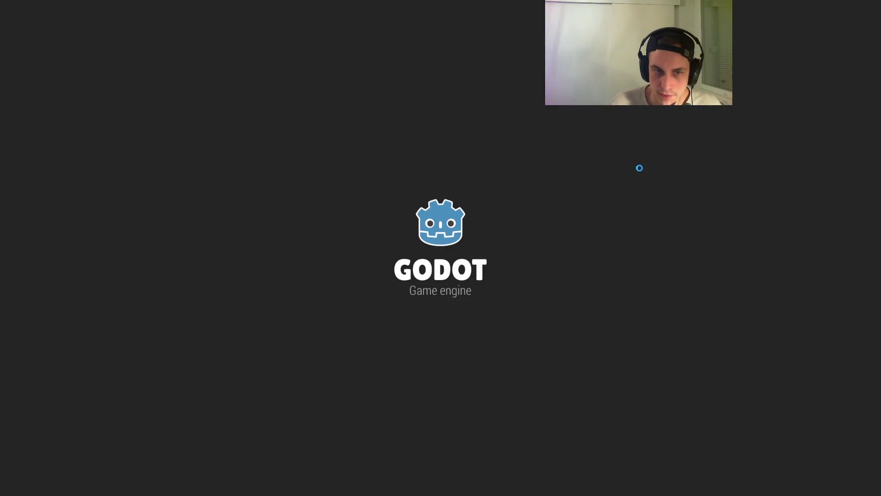
key(Escape)
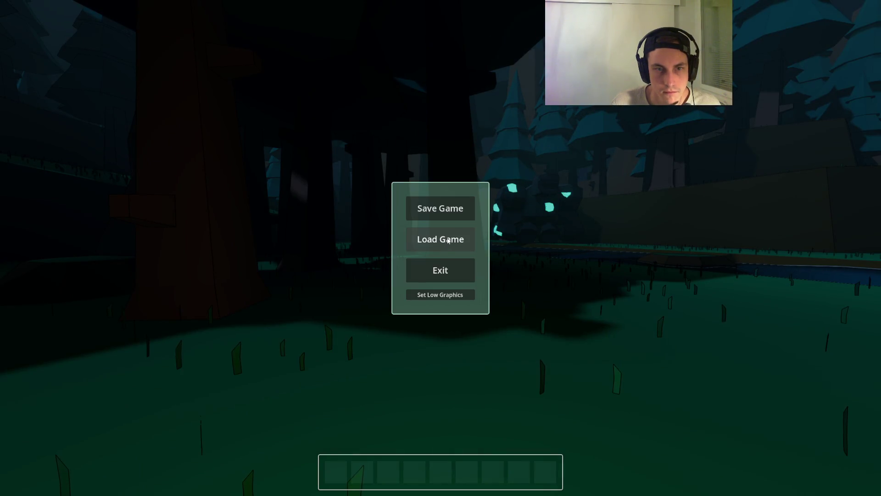
key(Escape)
key(Tab)
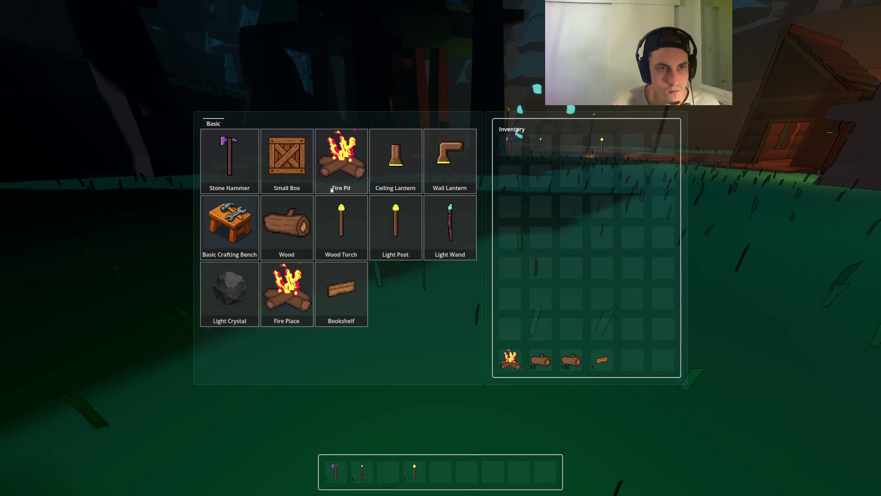
click(285, 282)
key(Tab)
key(3)
click(441, 248)
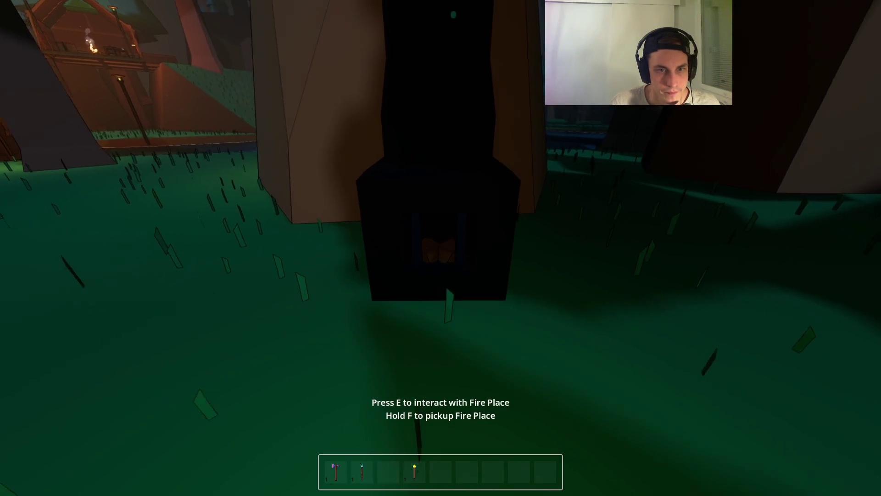
Approach the Fire Place with the stats overlay on, toggle its fire repeatedly, then stop the game
key(w)
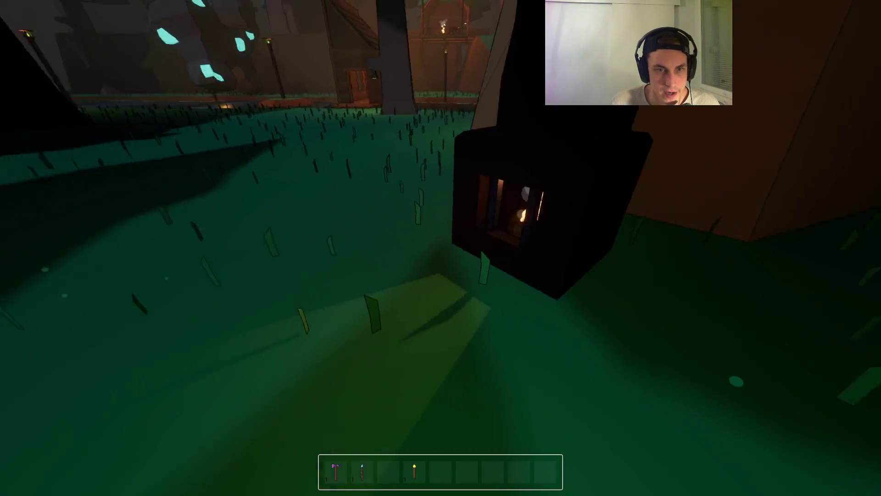
key(w)
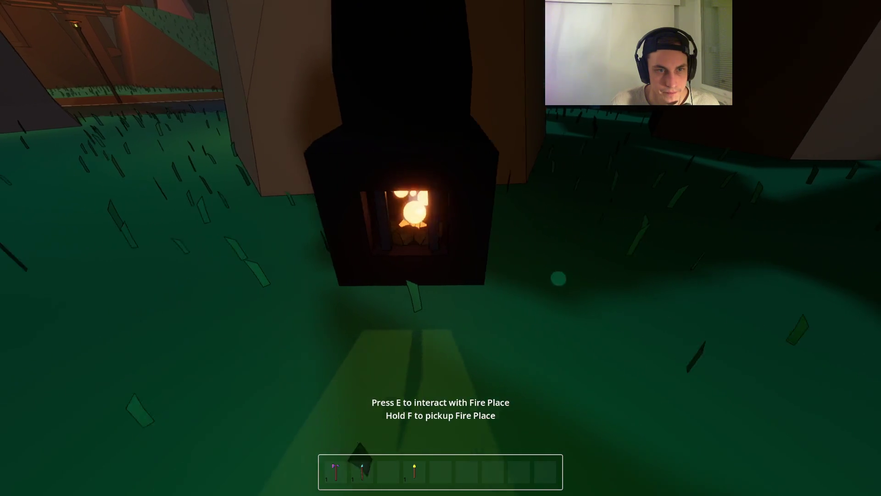
key(F3)
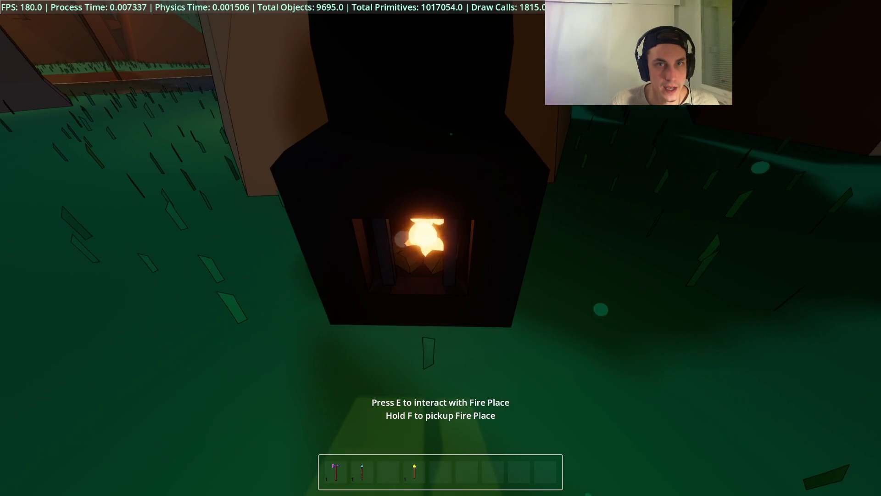
key(e)
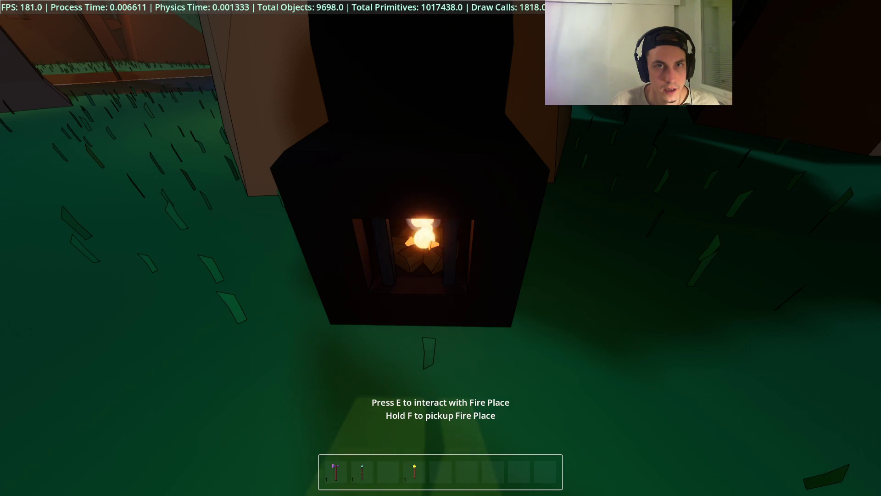
key(e)
key(e)
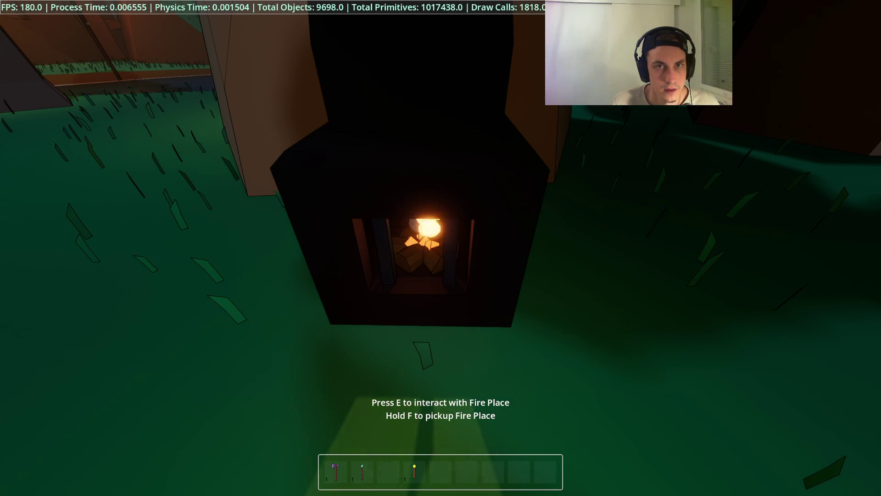
key(e)
key(e)
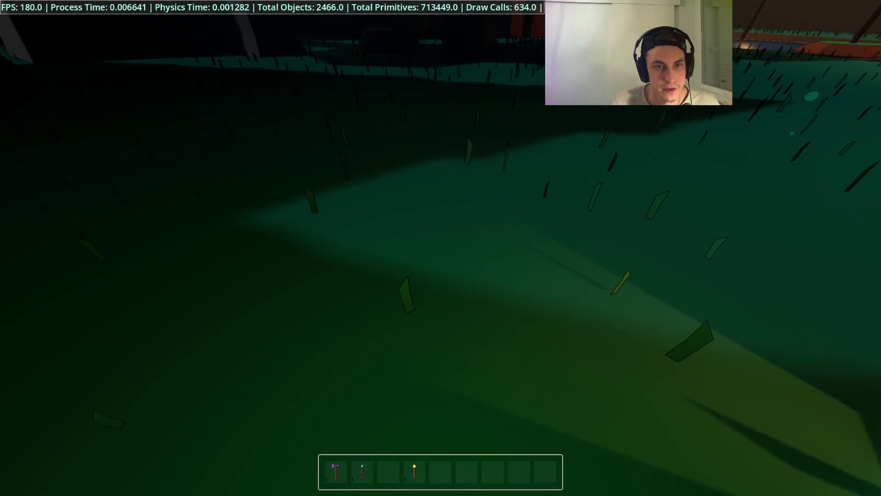
key(e)
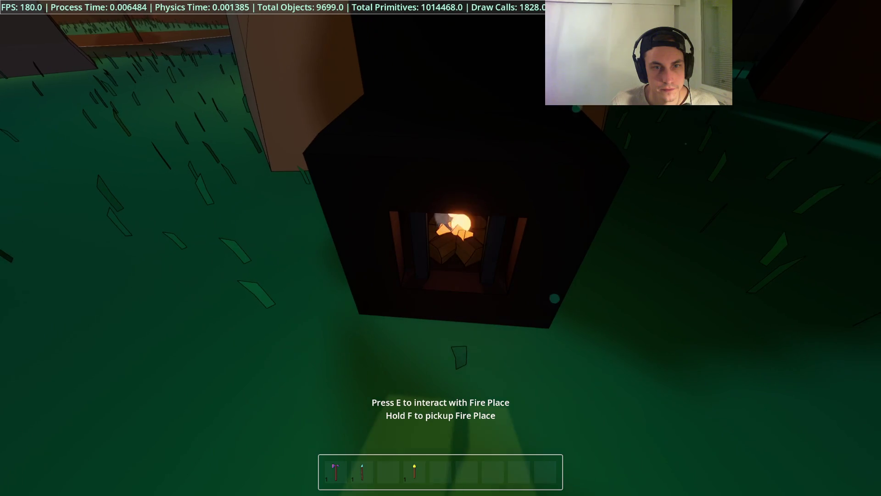
key(e)
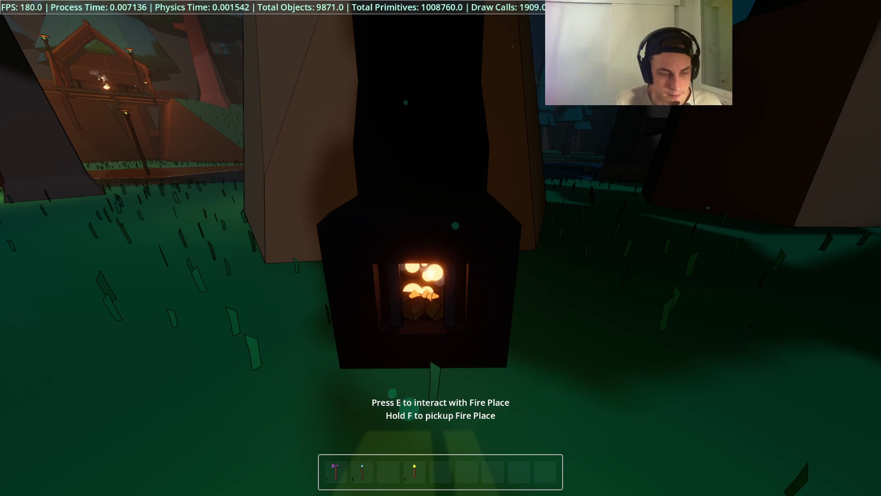
key(F8)
click(362, 174)
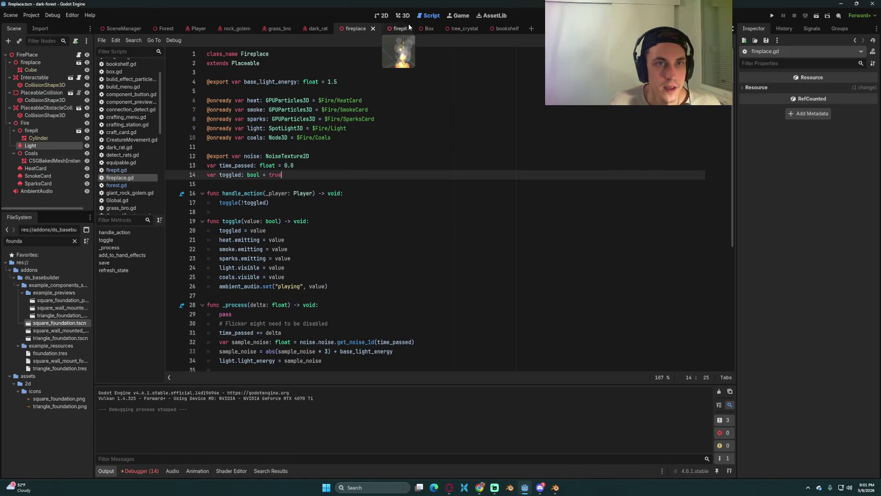
Lower the fireplace spot light about 0.3 units in the firepit, save, and run the game
click(403, 16)
scroll(497, 217, up, 5)
drag(431, 188, 498, 190)
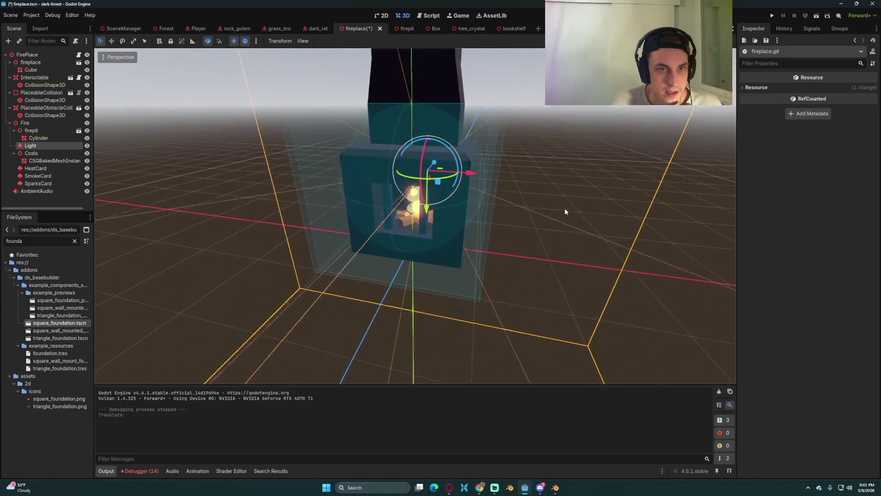
drag(430, 212, 431, 224)
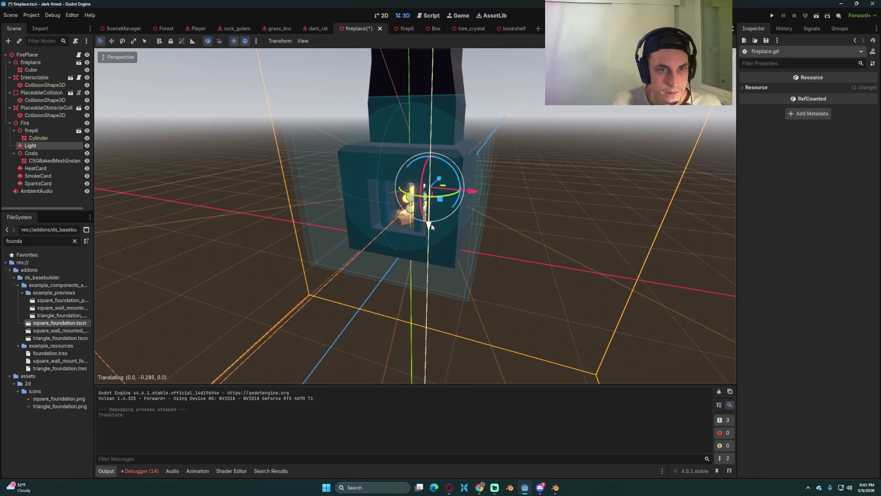
key(ctrl+s)
click(772, 15)
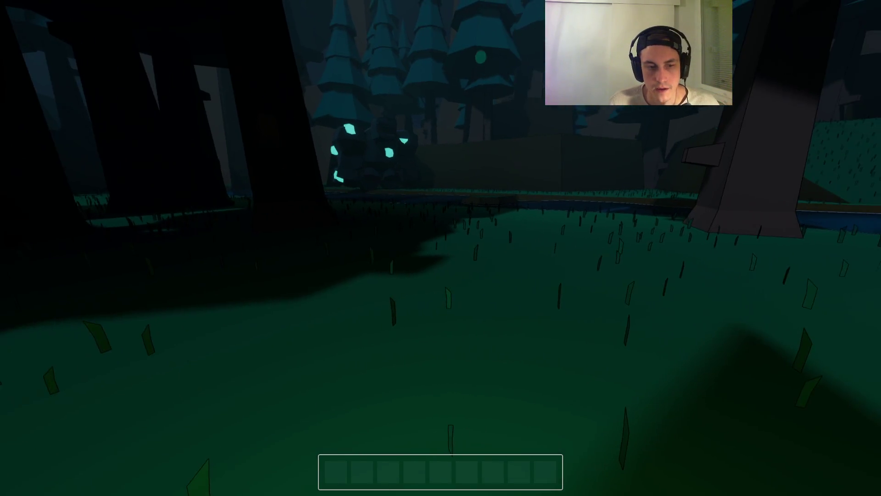
Show the debug overlay and load the saved game
key(F3)
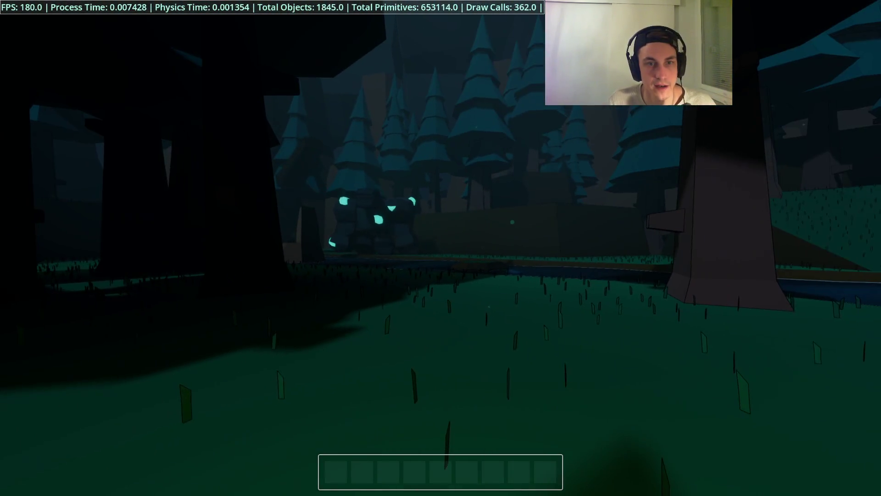
key(Escape)
click(440, 238)
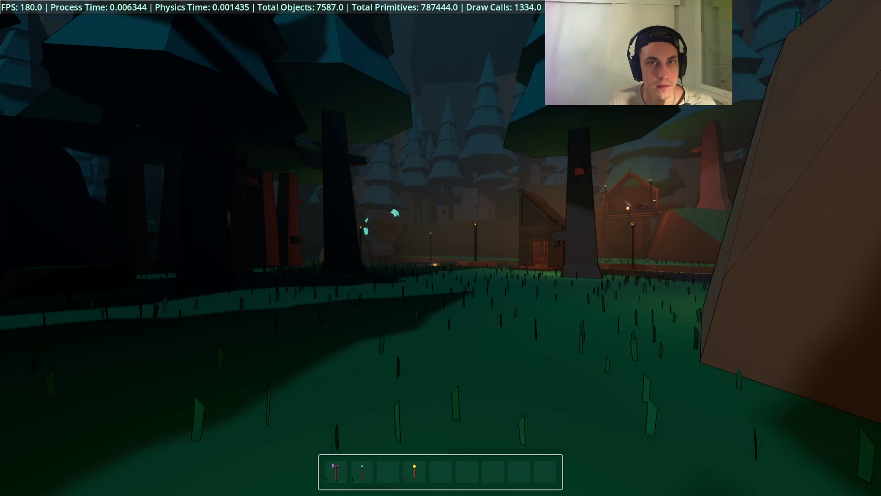
key(w)
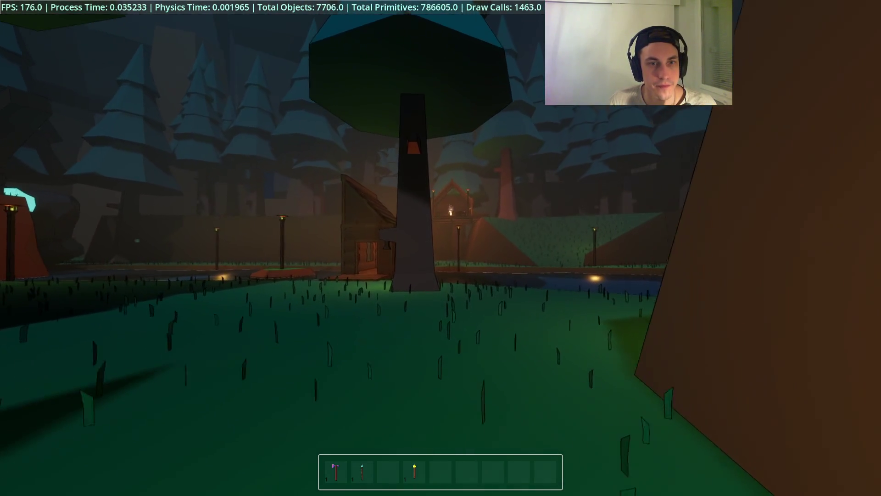
Walk past the house and across the water to the lamp post, switch it off, and quit
key(w)
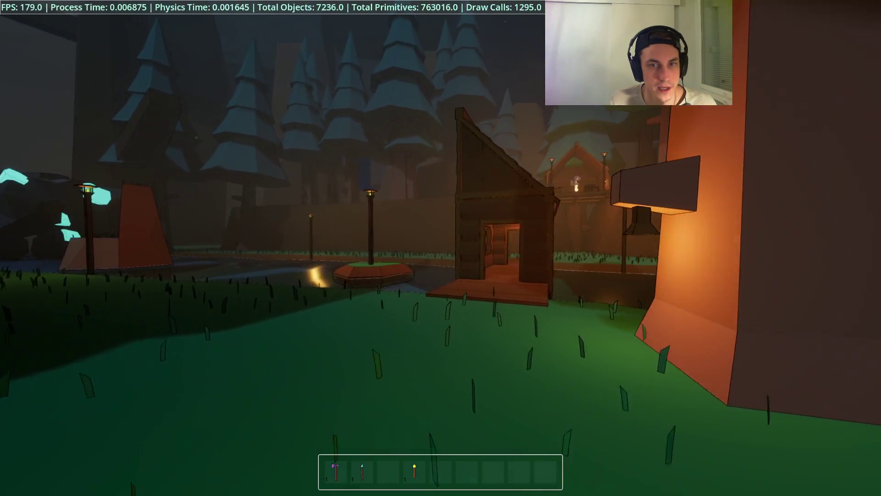
key(w)
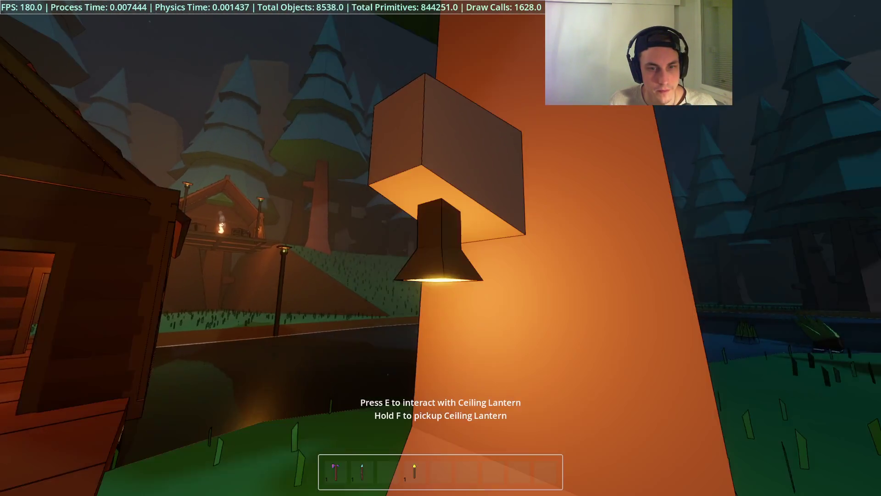
key(w)
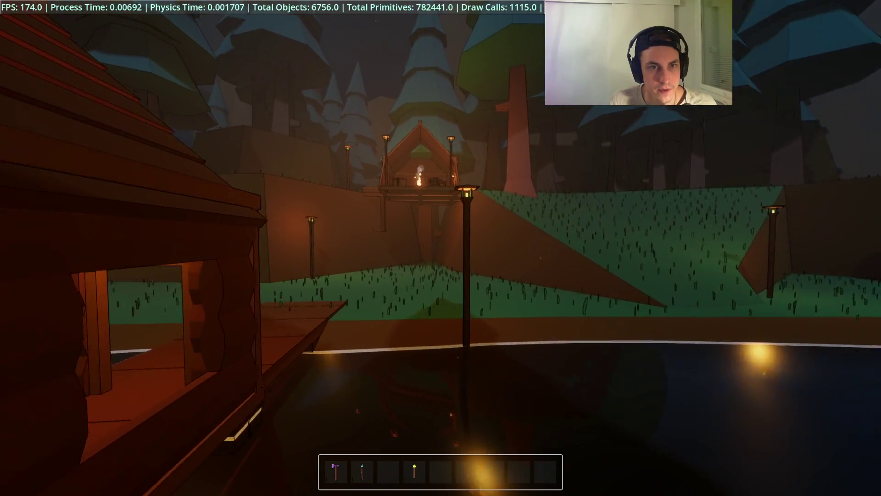
key(w)
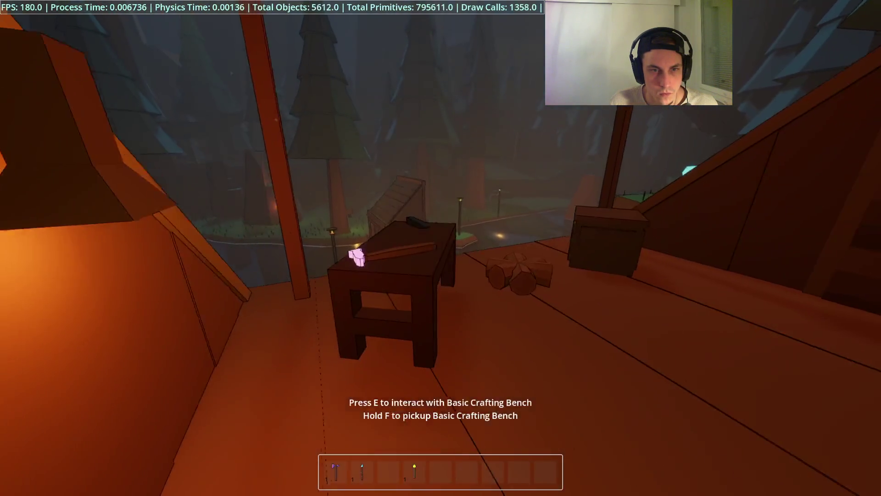
key(e)
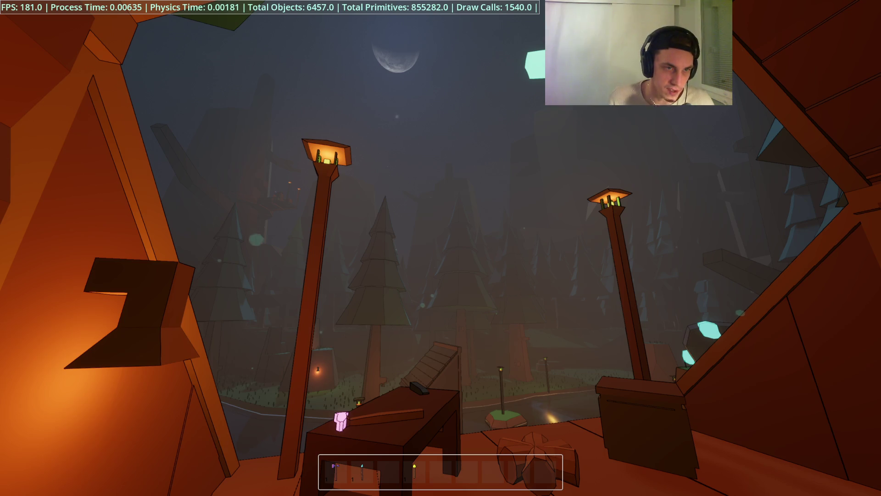
key(F8)
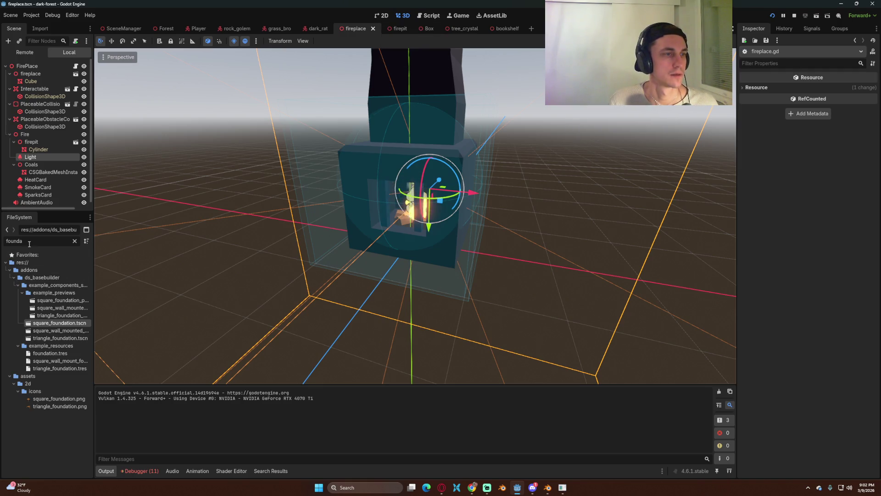
Search the FileSystem for 'light' and open light_post.tscn
text(light)
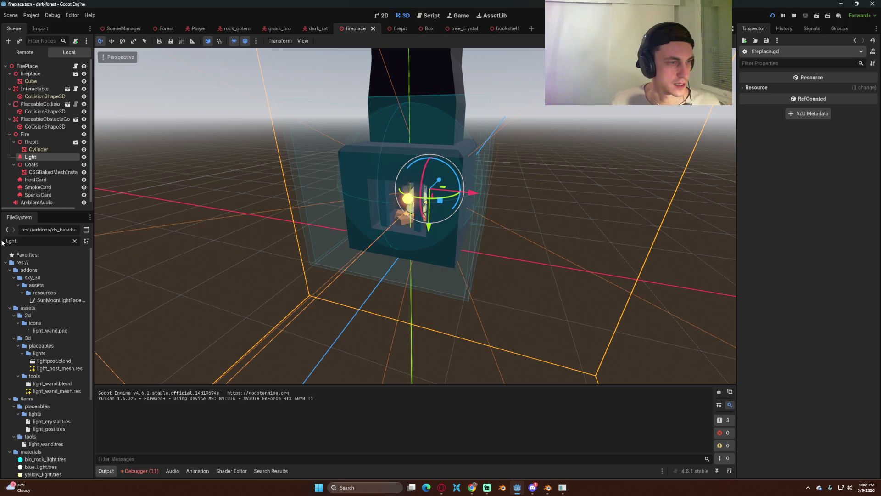
scroll(60, 395, down, 5)
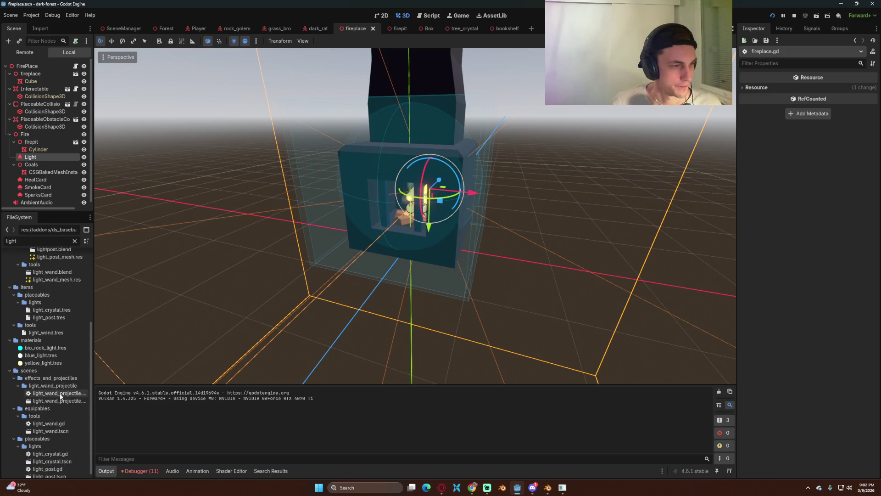
double_click(59, 472)
text(0)
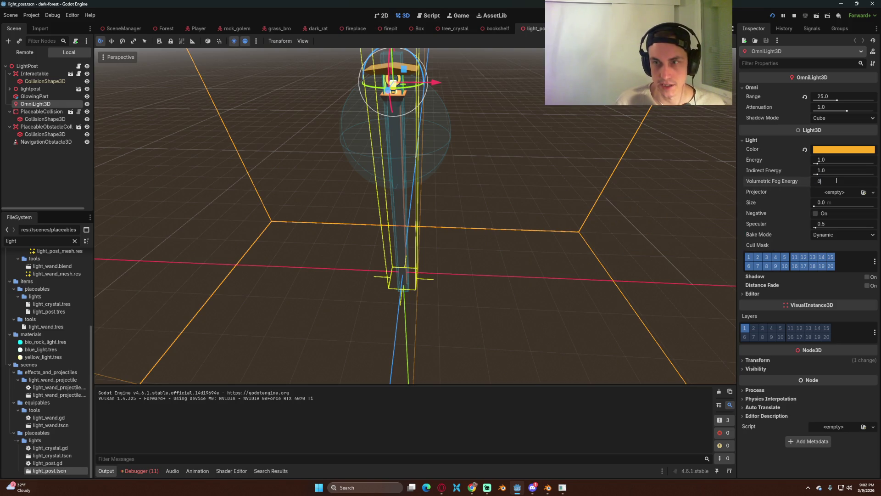
Test the lamp in-game at fog energy 0, then rerun with Volumetric Fog Energy 1.0
key(F5)
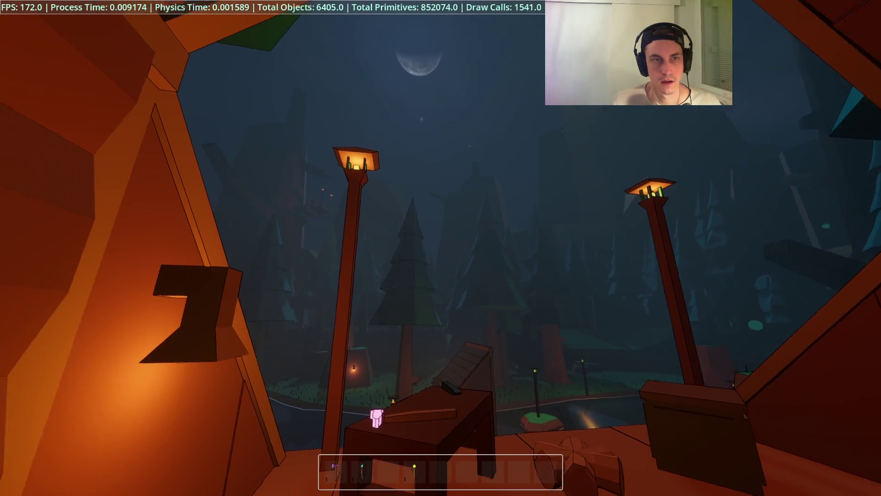
key(e)
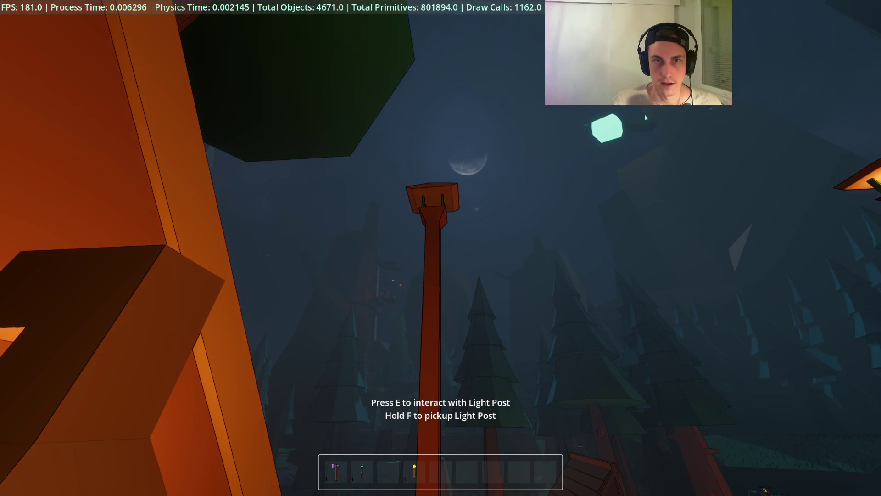
key(e)
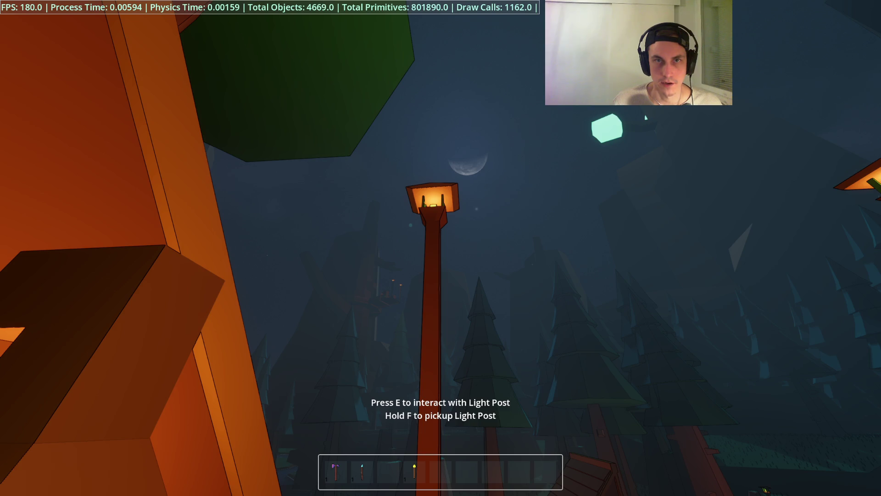
key(e)
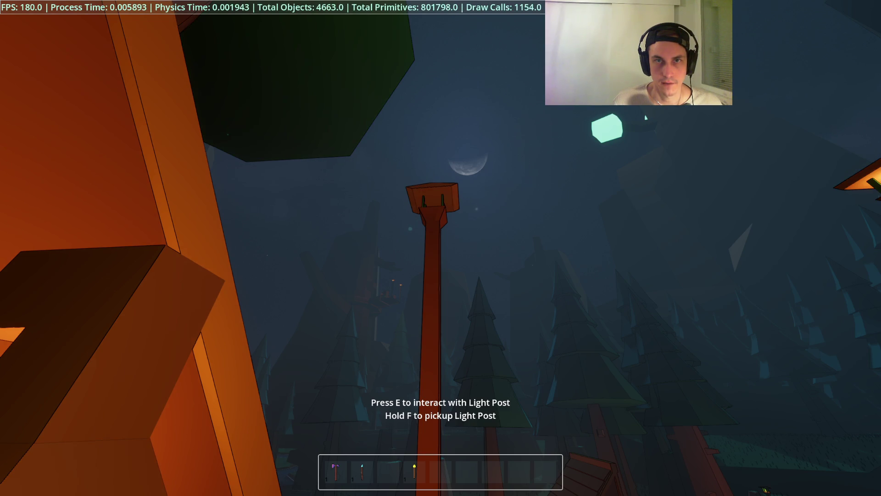
key(e)
key(e)
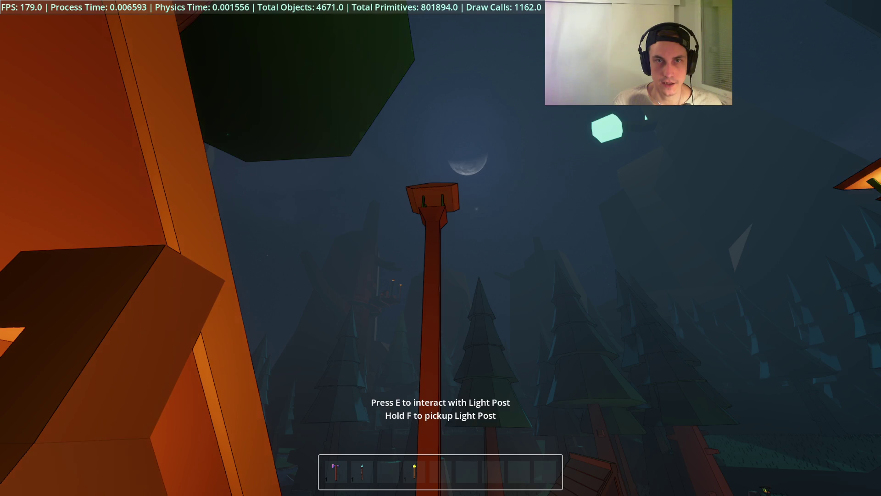
key(F8)
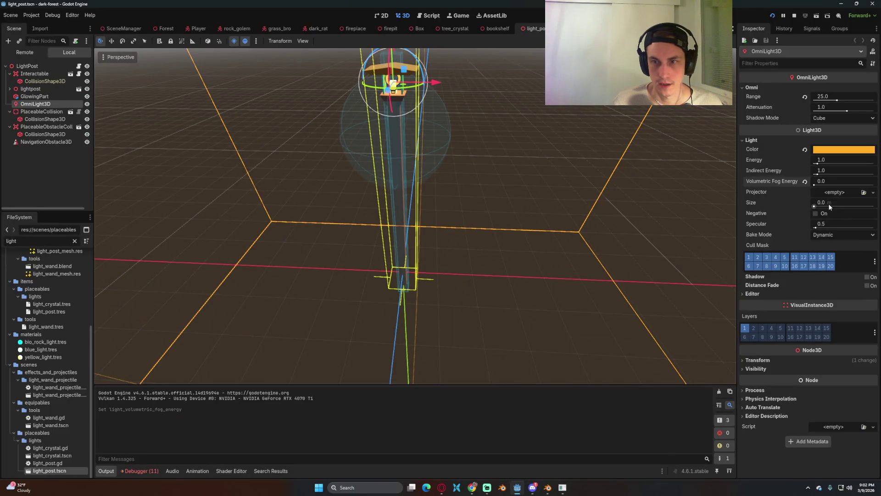
key(F5)
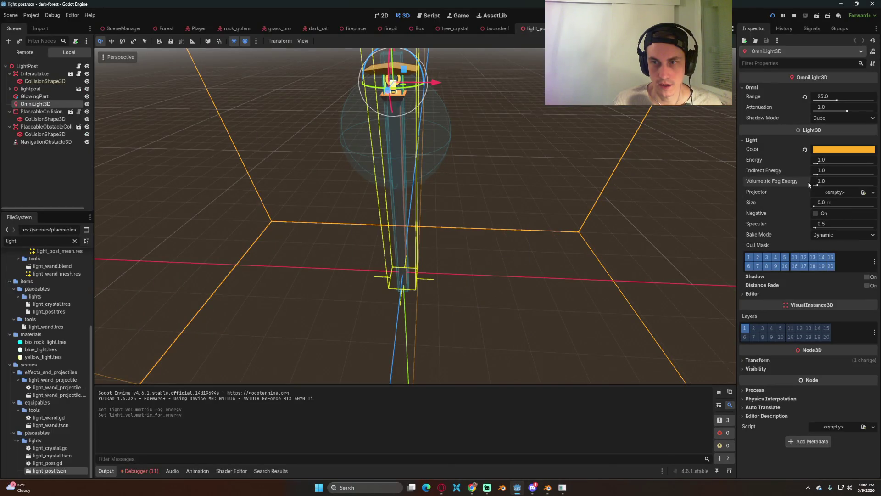
key(e)
key(e)
key(e)
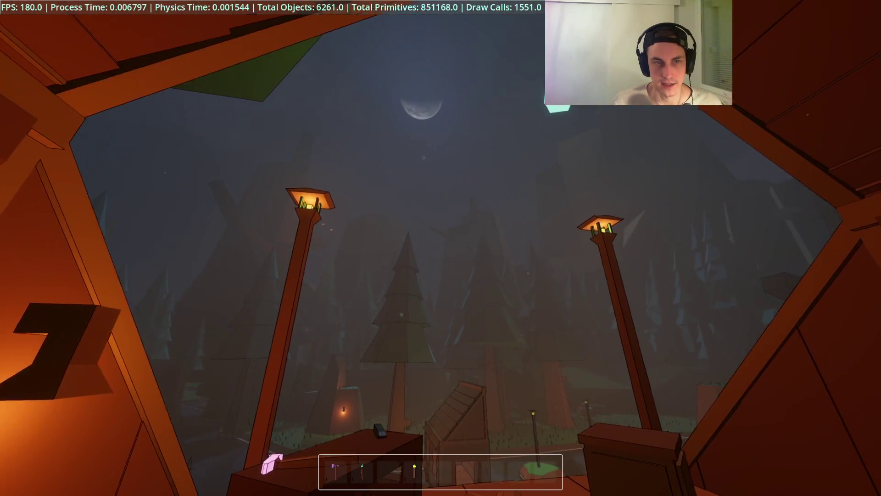
key(Escape)
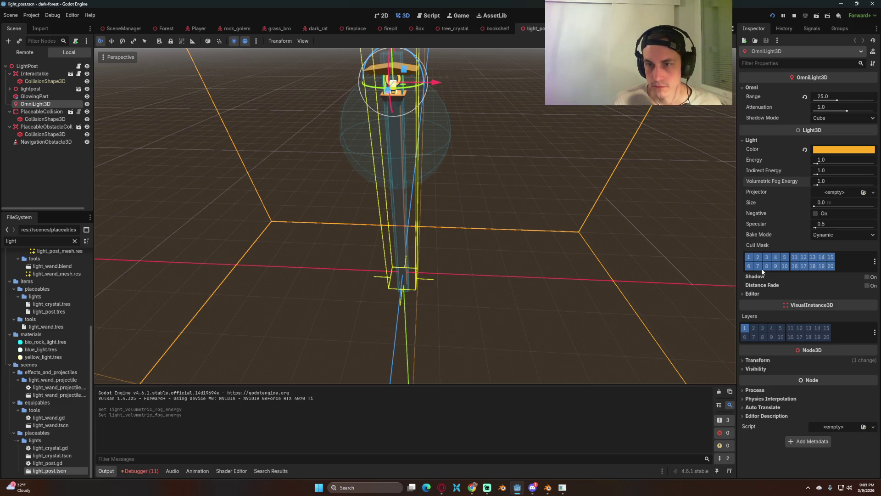
mouse_move(762, 236)
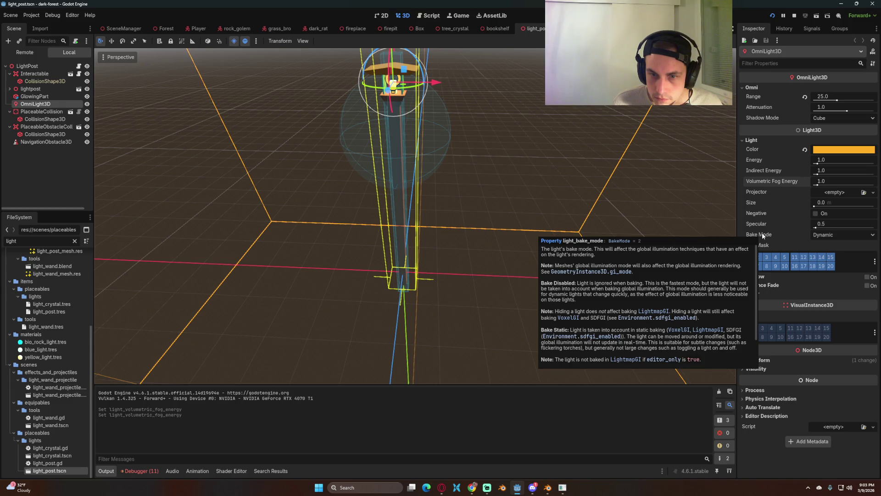
click(843, 234)
click(781, 233)
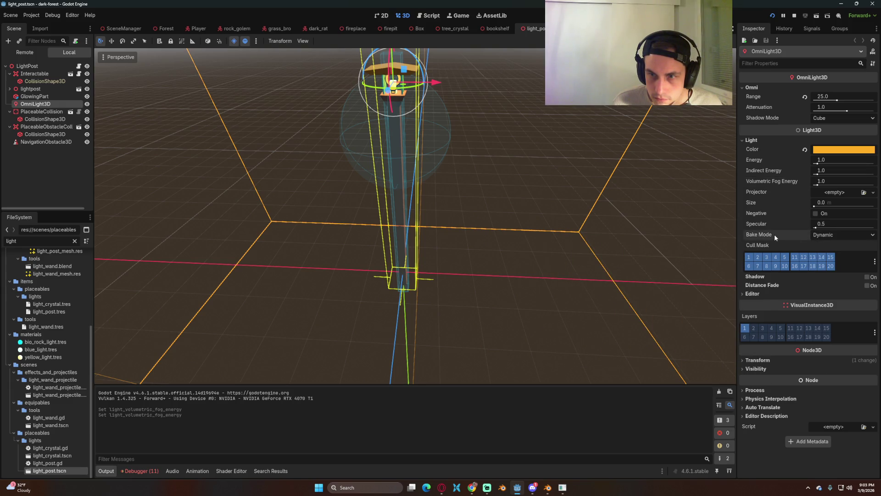
mouse_move(775, 234)
scroll(671, 284, down, 3)
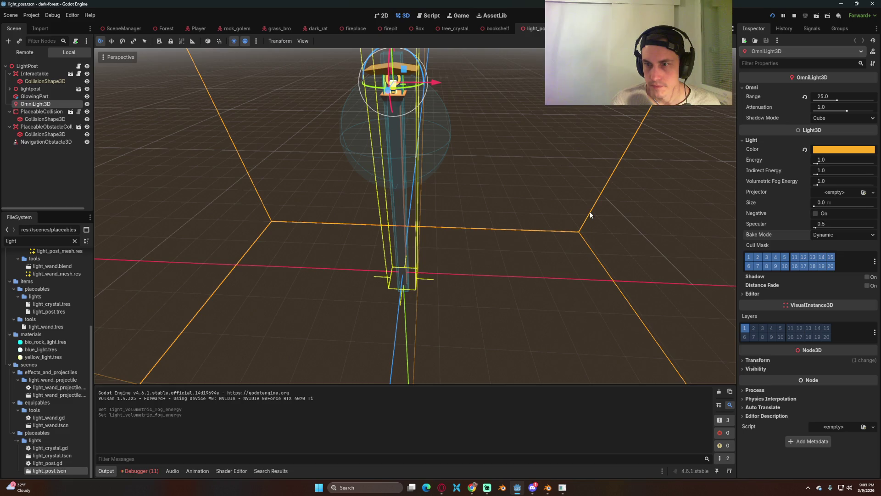
scroll(443, 233, down, 2)
Run the game, check the crafting bench, and take out the torch
key(F5)
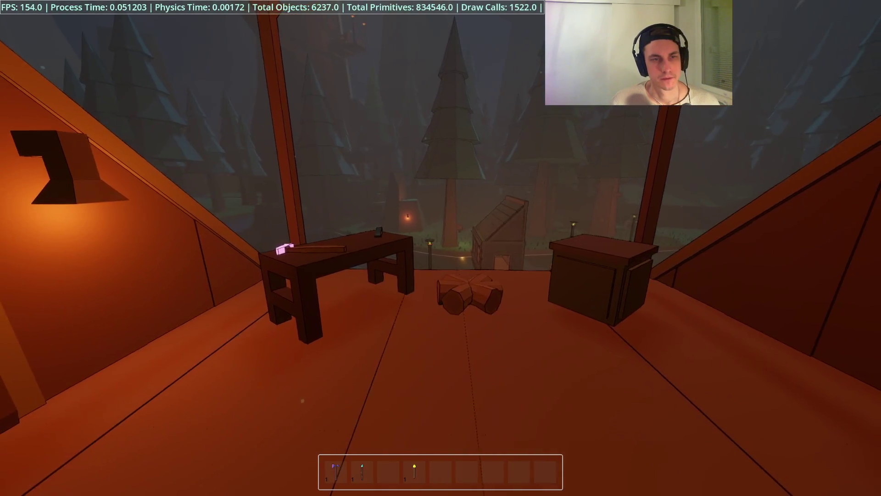
key(e)
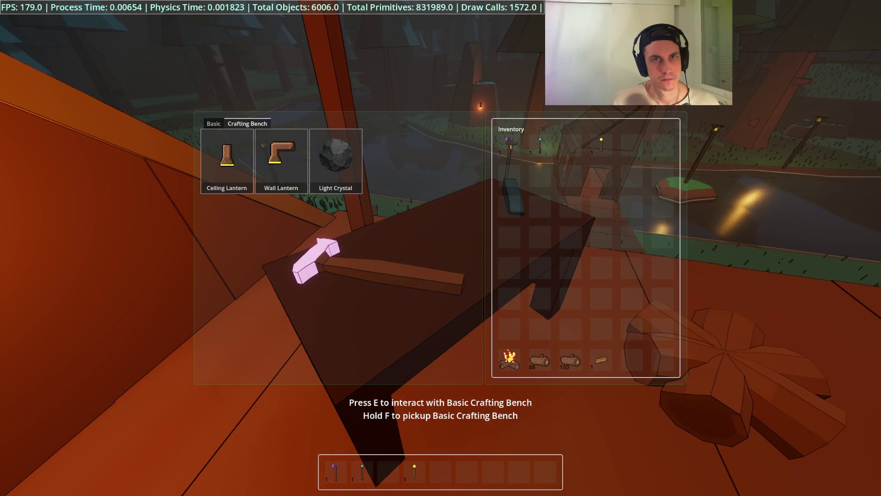
key(e)
key(e)
key(e)
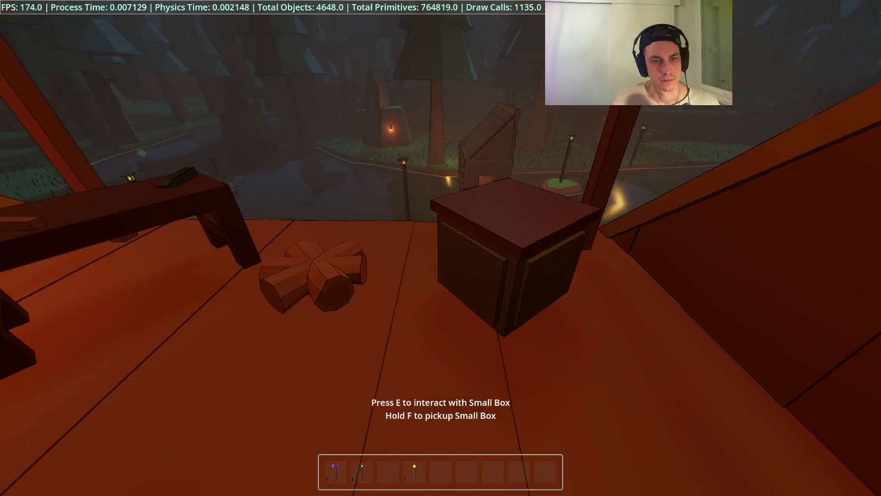
key(2)
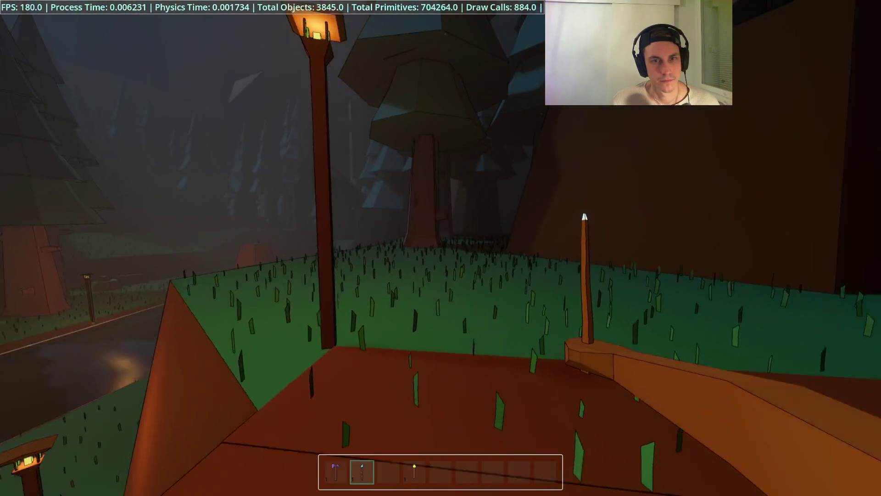
key(4)
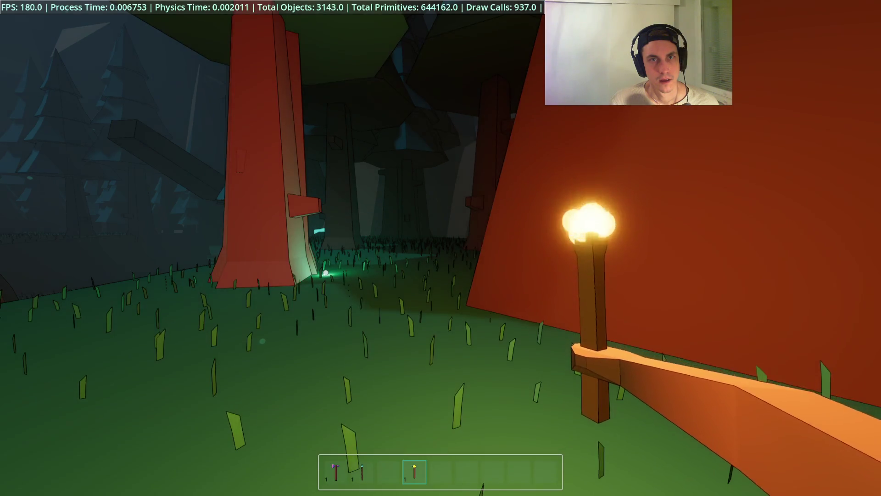
Toggle the torch on and off while walking to the wall and cabin, then stop the game
key(4)
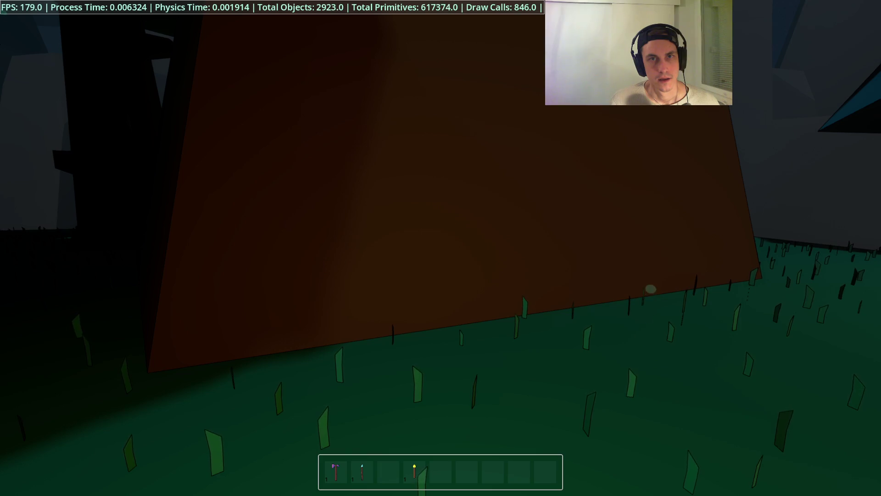
key(w)
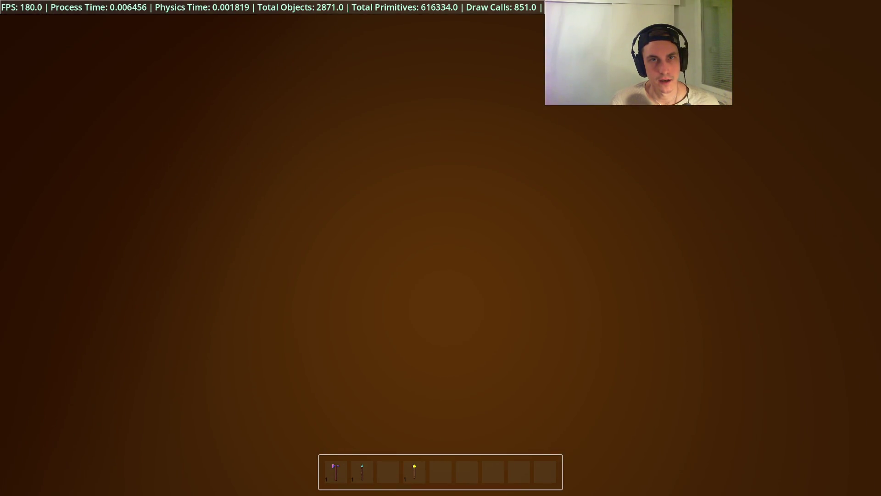
key(4)
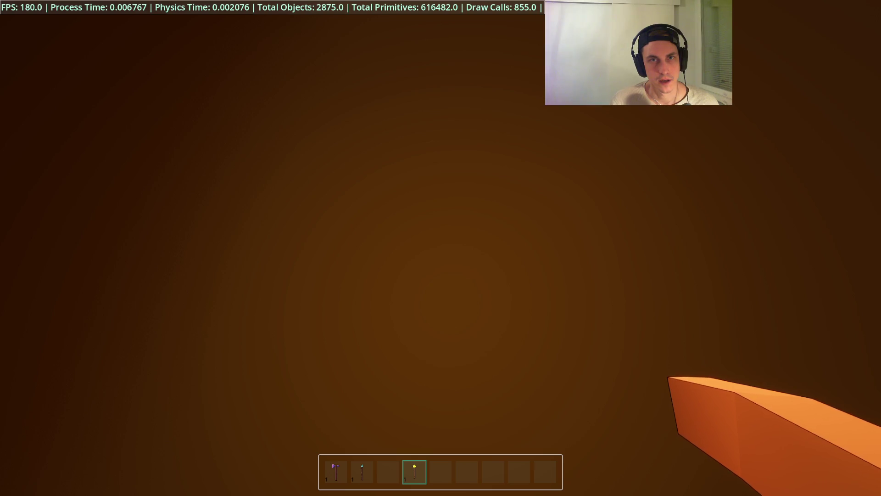
key(4)
key(4)
key(4)
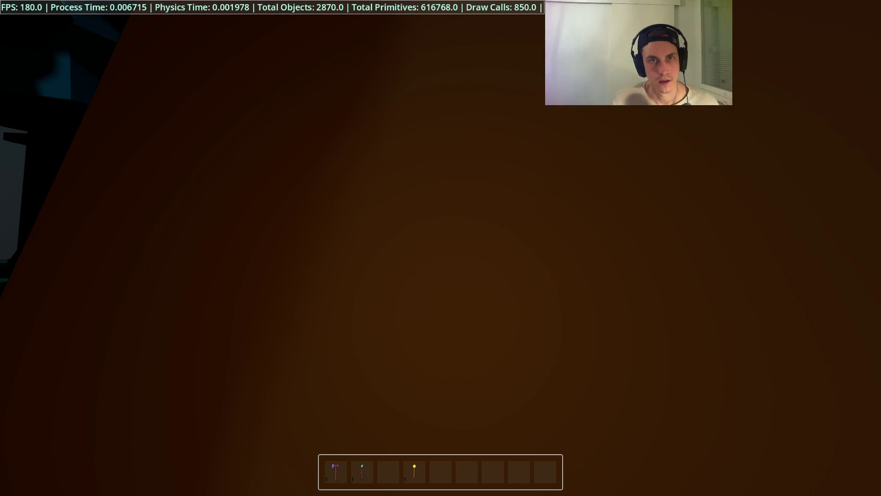
key(4)
key(4)
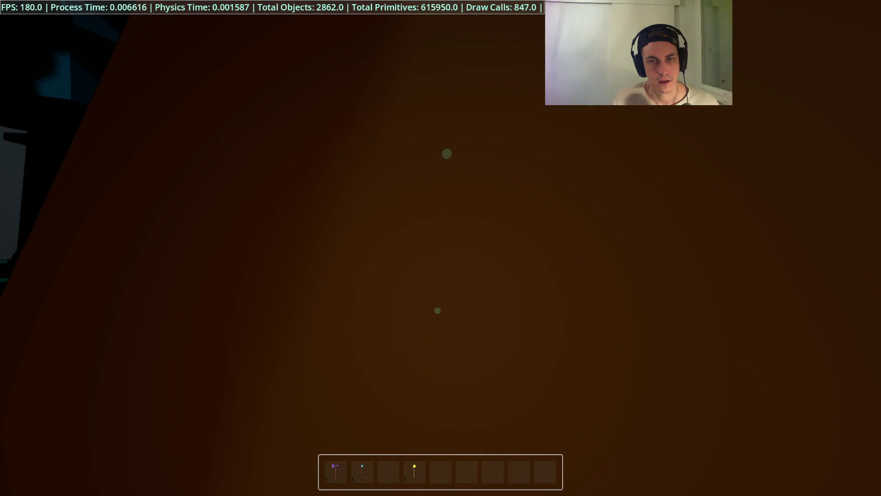
key(4)
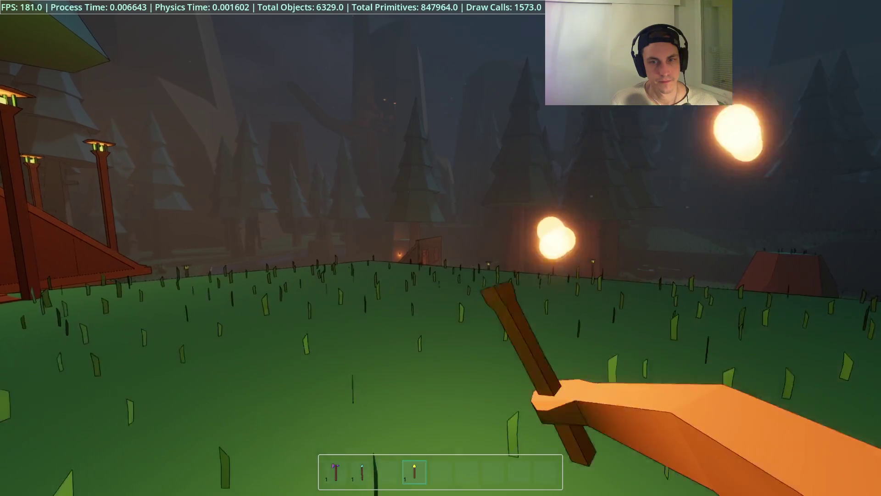
key(4)
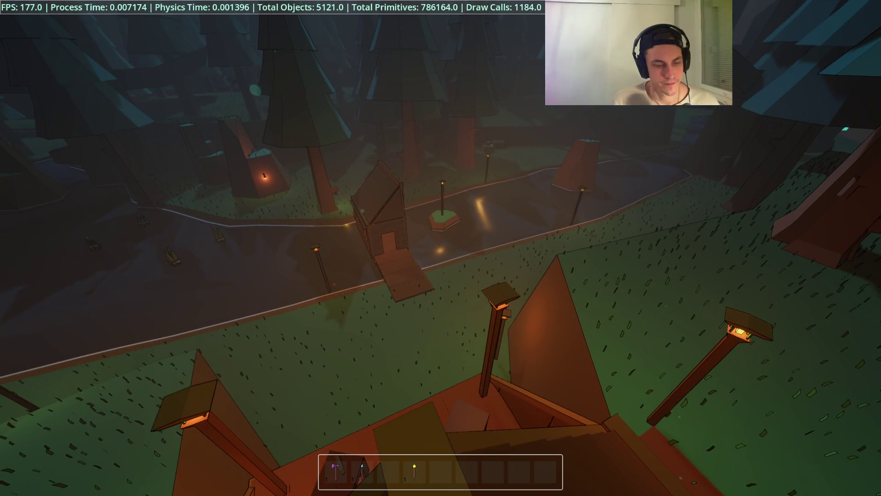
key(Escape)
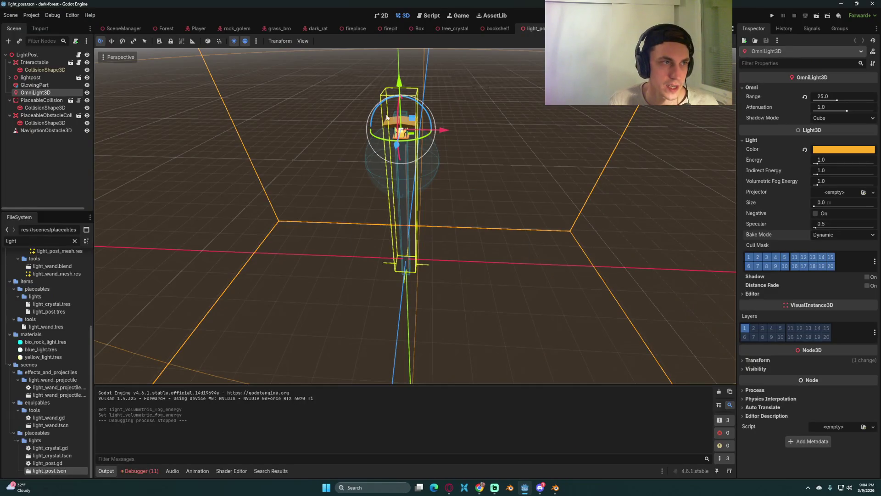
Hide the TreeOfLife node in the Forest scene and launch the game to see the dark forest
click(161, 30)
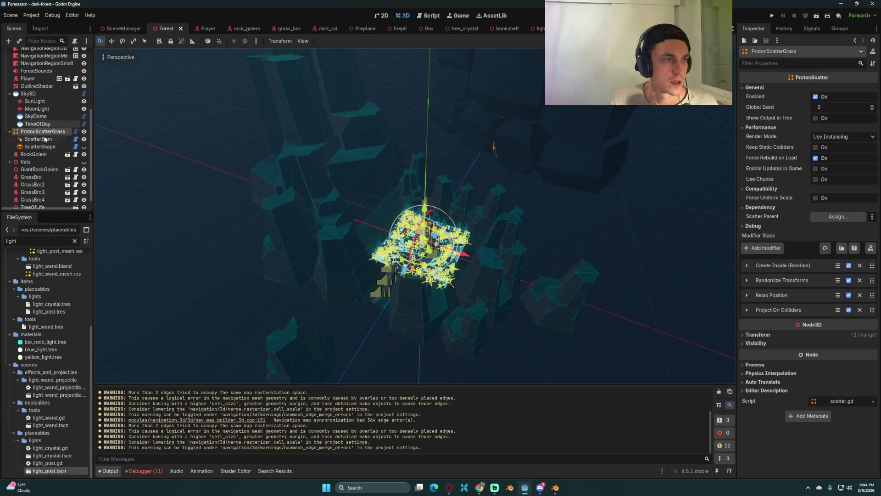
click(84, 199)
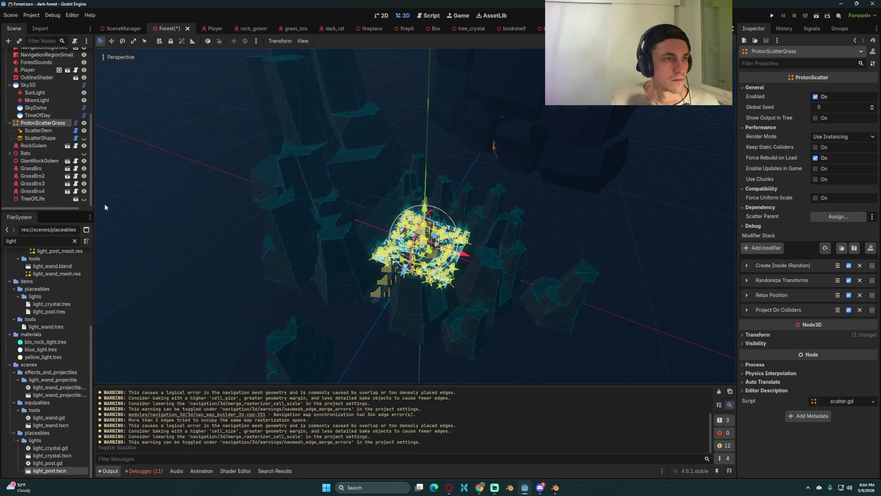
click(774, 16)
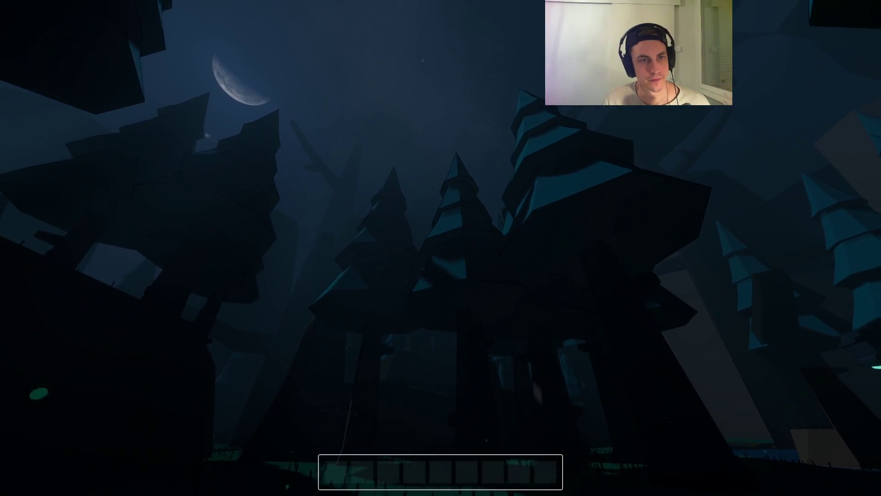
Load the saved game, equip the axe and walk past the pond and cabin up the river rise, then quit
key(F3)
key(Escape)
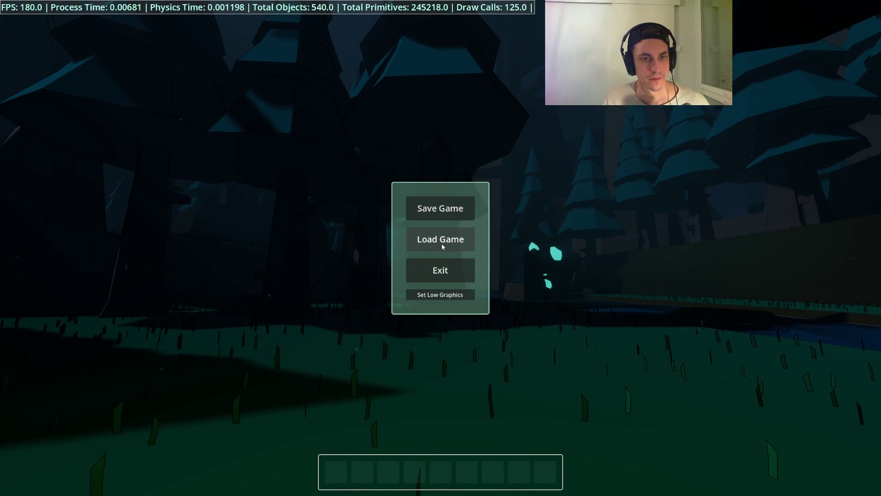
click(441, 240)
key(w)
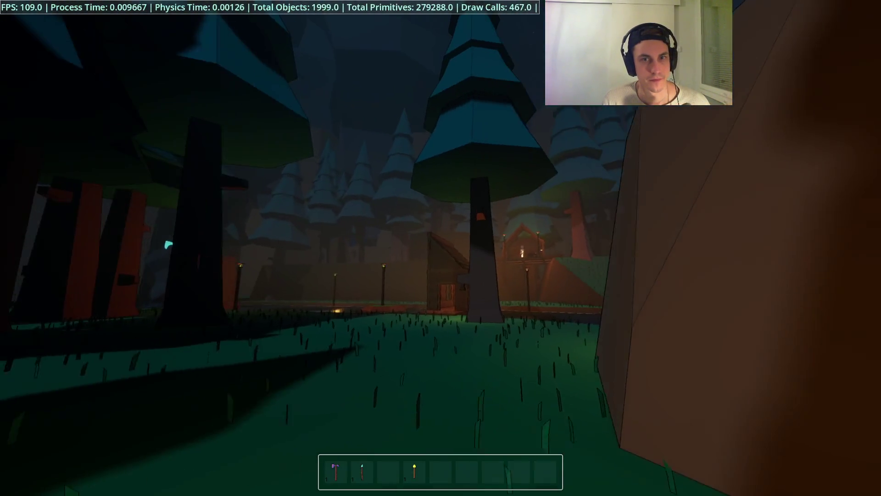
key(w)
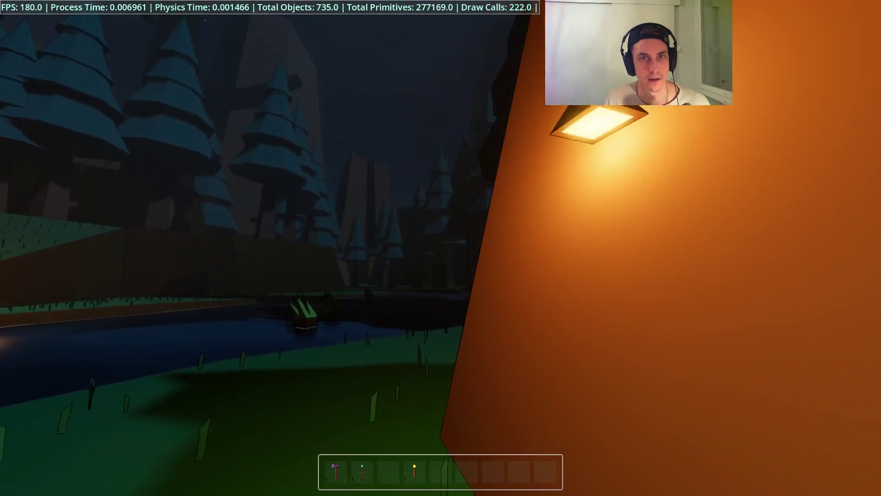
key(2)
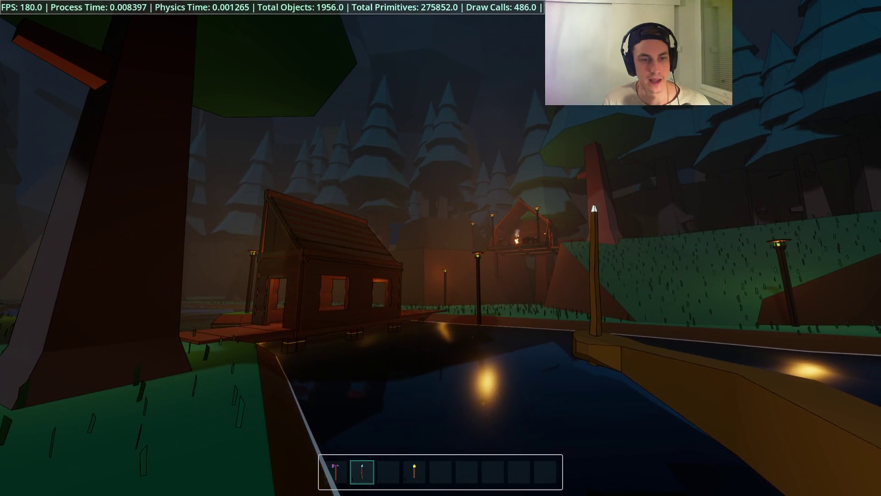
key(1)
key(w)
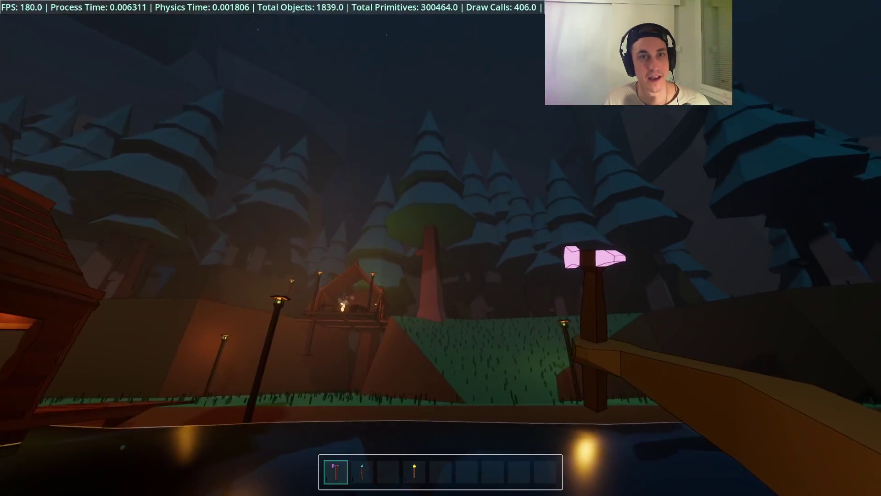
key(w)
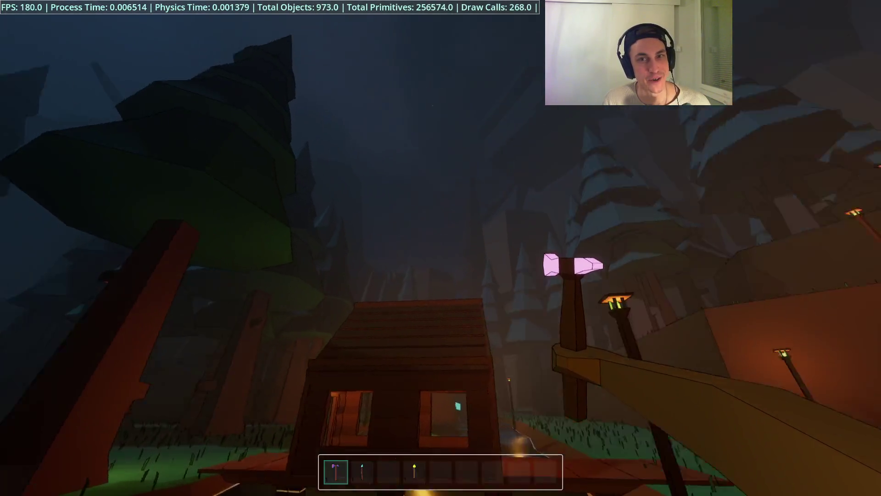
key(w)
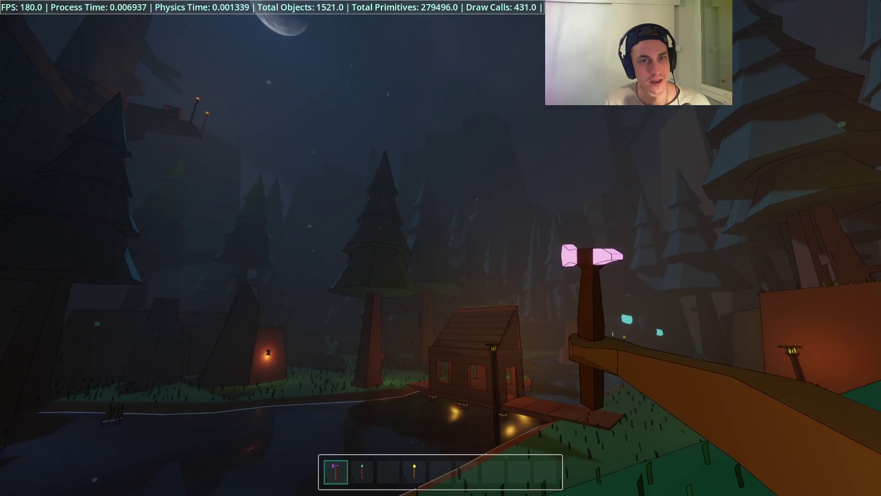
key(F8)
Make TreeOfLife visible again, check it in a quick test run, and save the Forest scene
scroll(42, 169, down, 1)
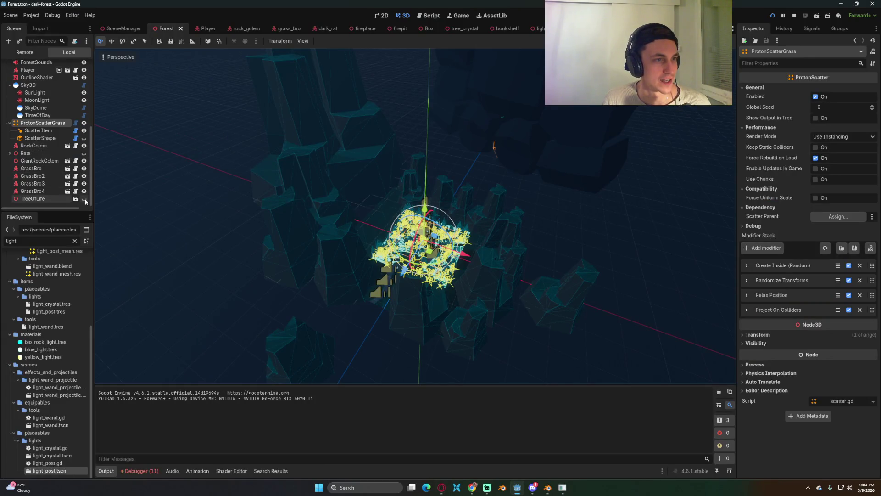
click(84, 199)
key(F5)
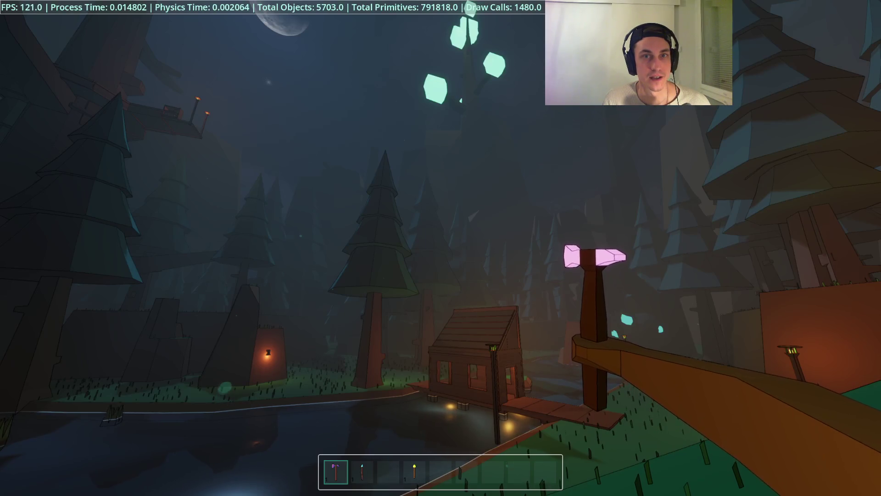
key(w)
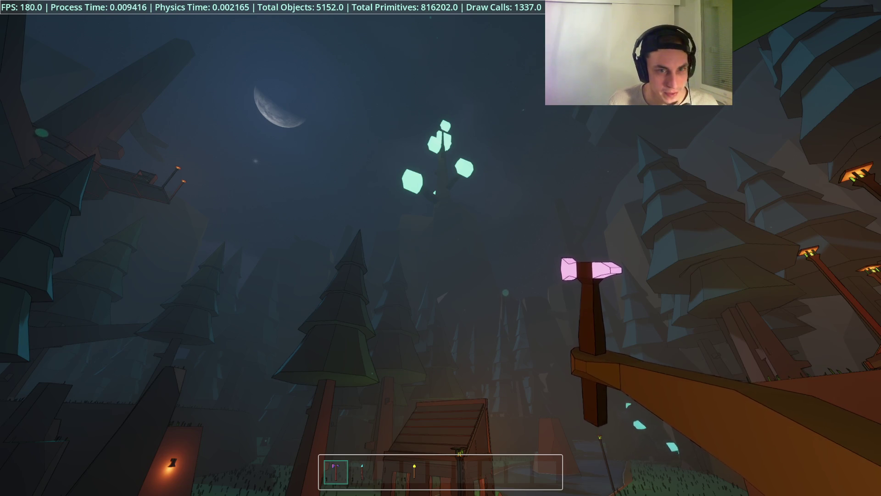
key(F8)
key(ctrl+s)
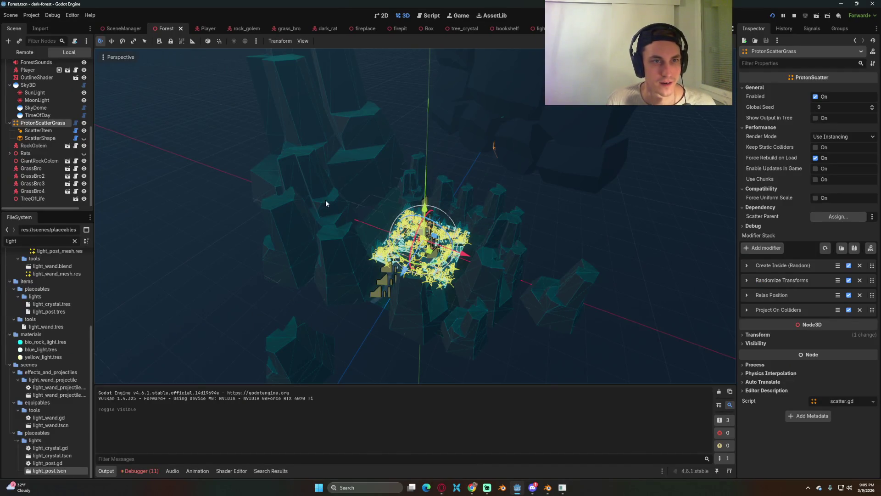
Open the TreeOfLife scene and select the omni lights under the TreeCrystal nodes
scroll(420, 253, up, 5)
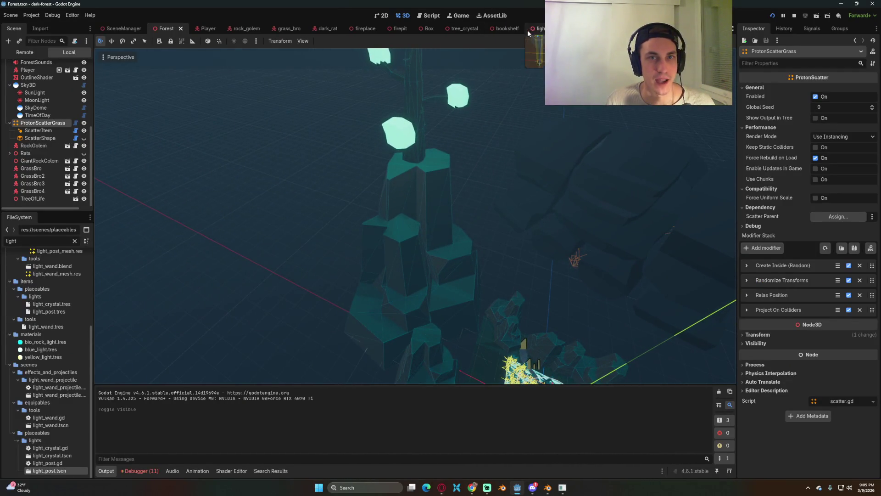
click(76, 199)
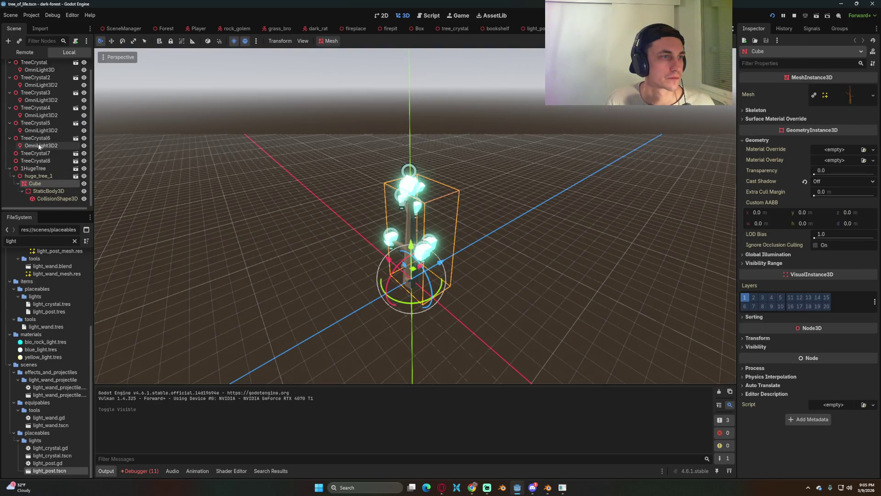
scroll(54, 111, up, 1)
click(55, 81)
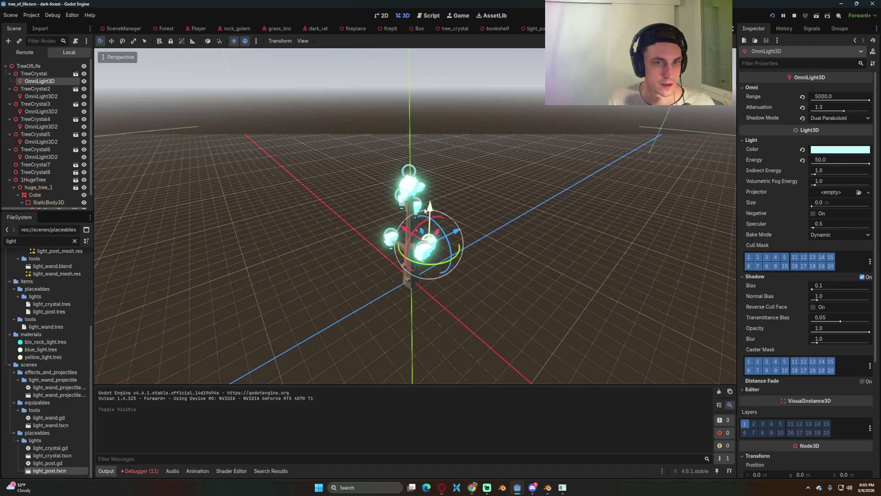
scroll(425, 210, up, 8)
scroll(504, 183, down, 4)
scroll(473, 183, up, 2)
click(46, 91)
click(44, 82)
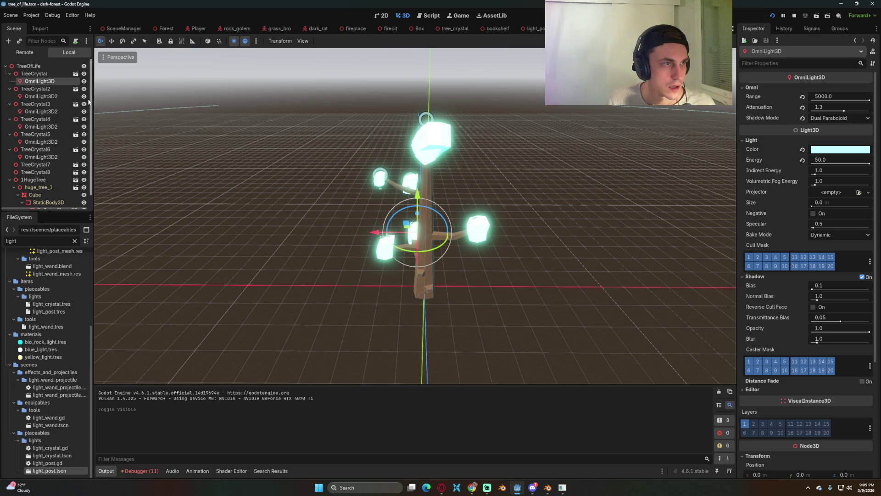
click(44, 158)
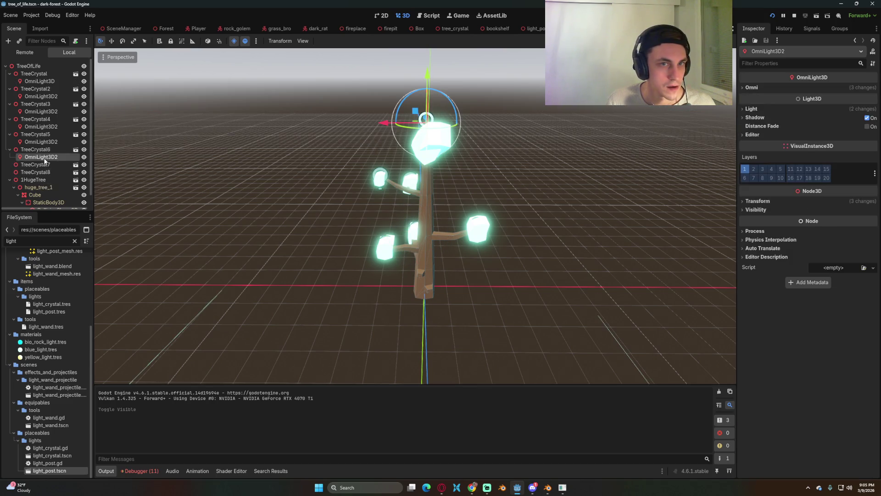
click(46, 141)
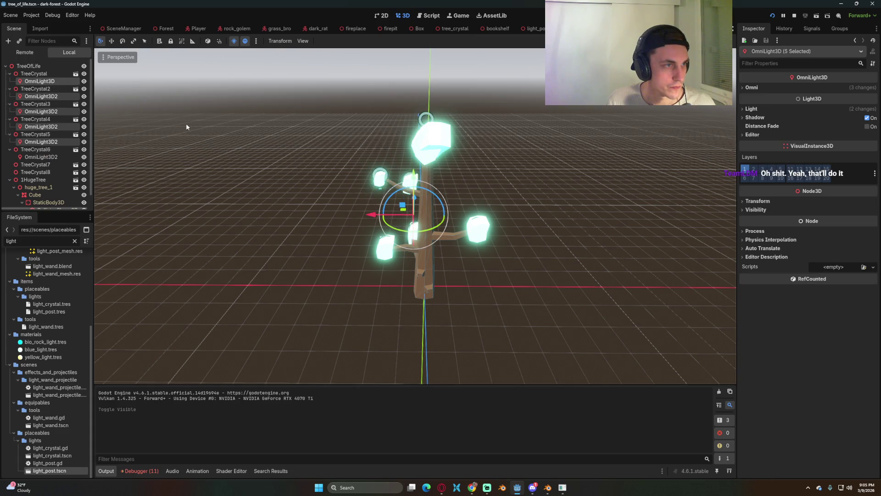
Delete the five selected crystal omni lights
right_click(51, 82)
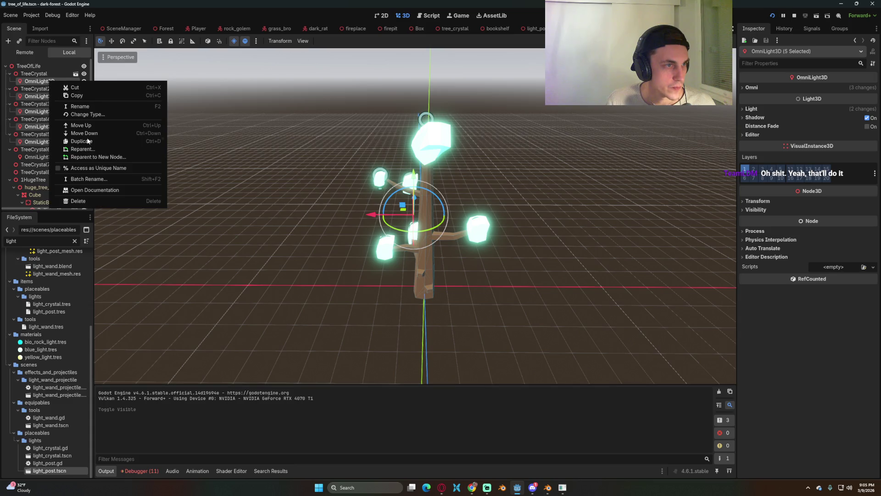
click(93, 200)
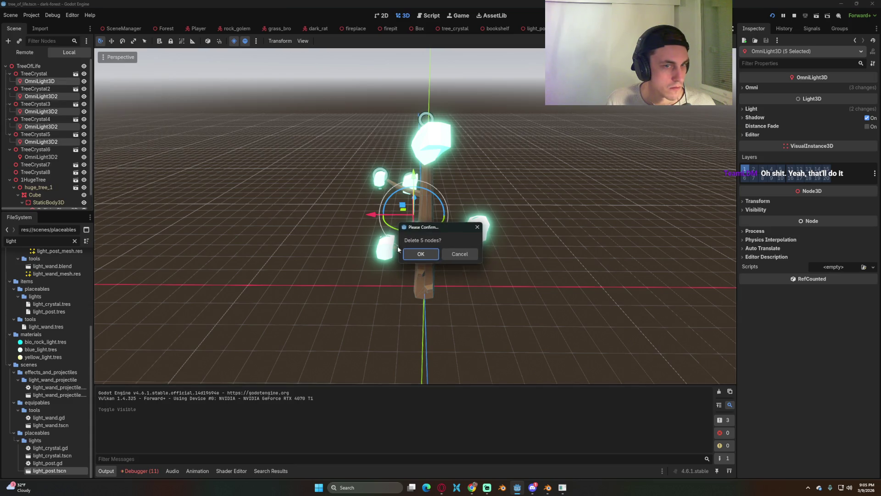
click(421, 256)
Raise OmniLight3D2 higher above the tree and save the tree scene
click(42, 120)
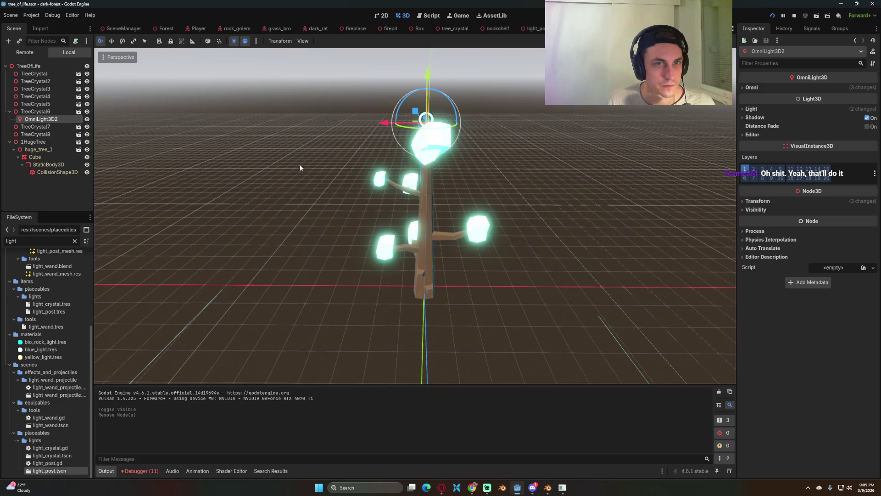
drag(298, 167, 513, 205)
drag(475, 81, 476, 81)
key(ctrl+s)
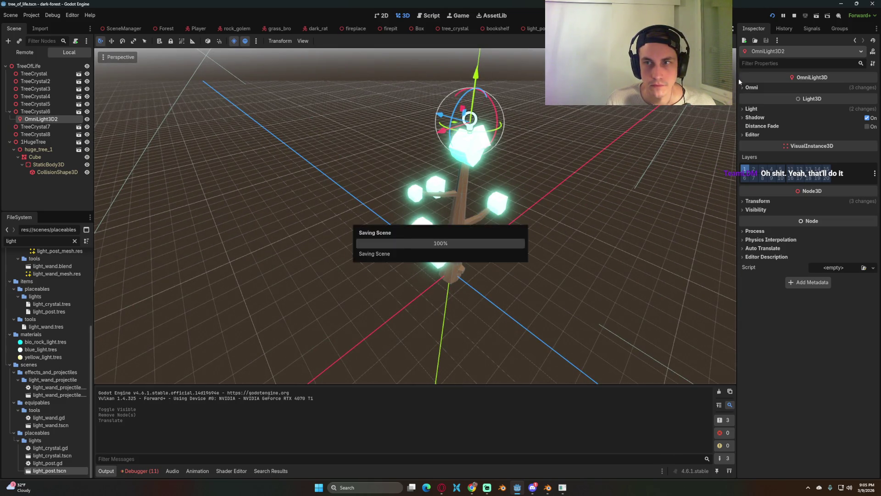
Adjust OmniLight3D2's attenuation, set its Energy to 250.0, and save
click(741, 87)
click(835, 108)
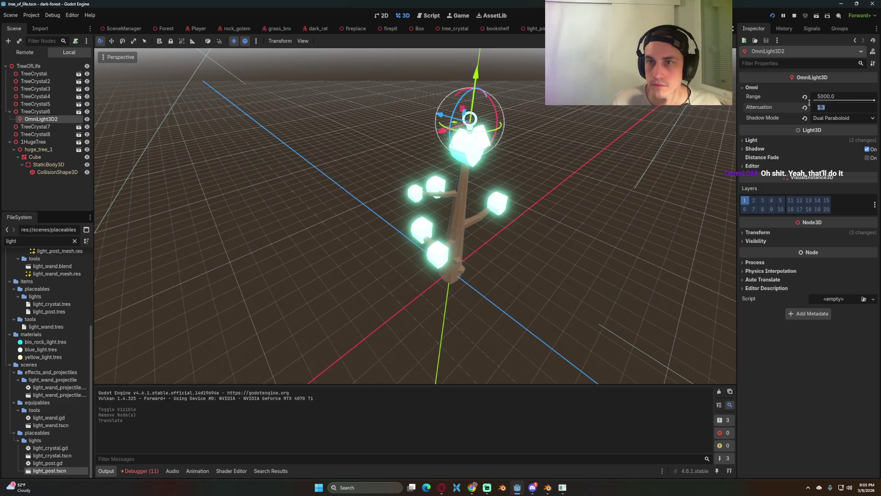
click(764, 138)
click(837, 159)
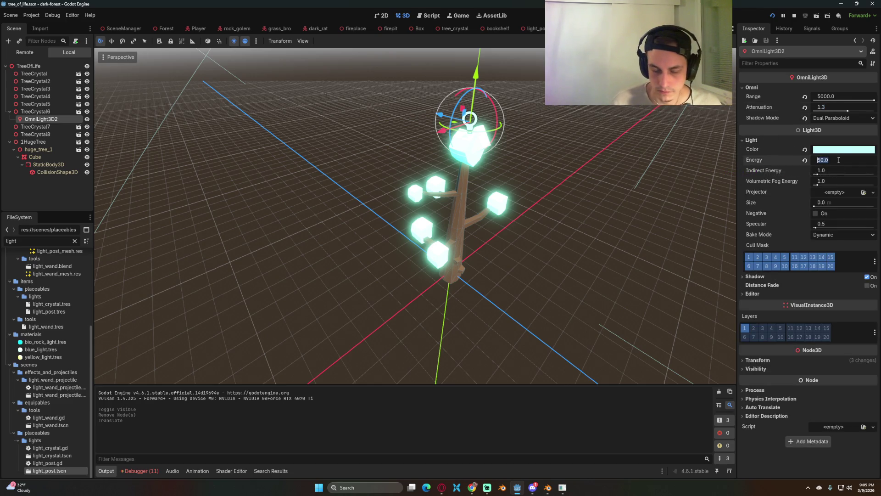
text(250)
key(ctrl+s)
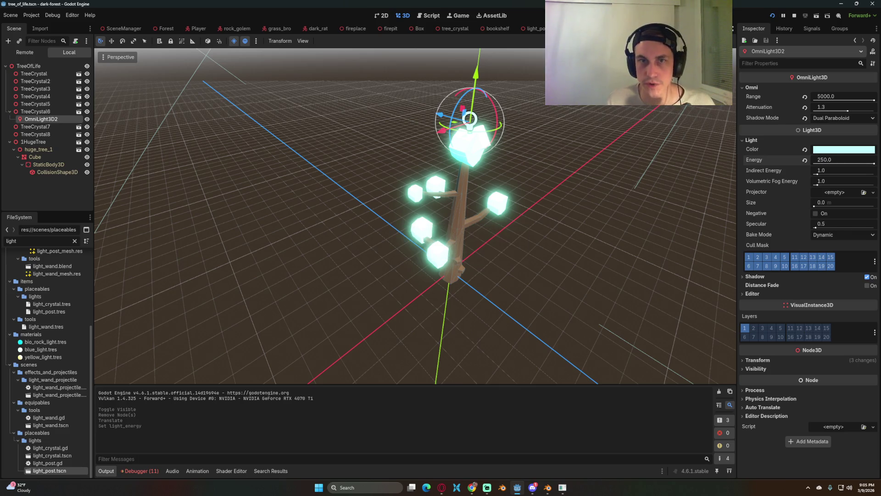
click(168, 30)
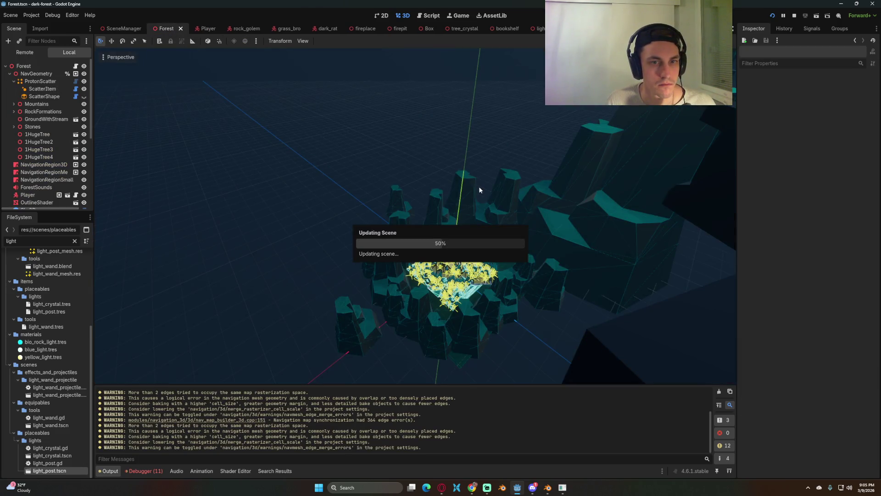
Frame ProtonScatterGrass, restart the running game, and show the performance stats overlay
key(f)
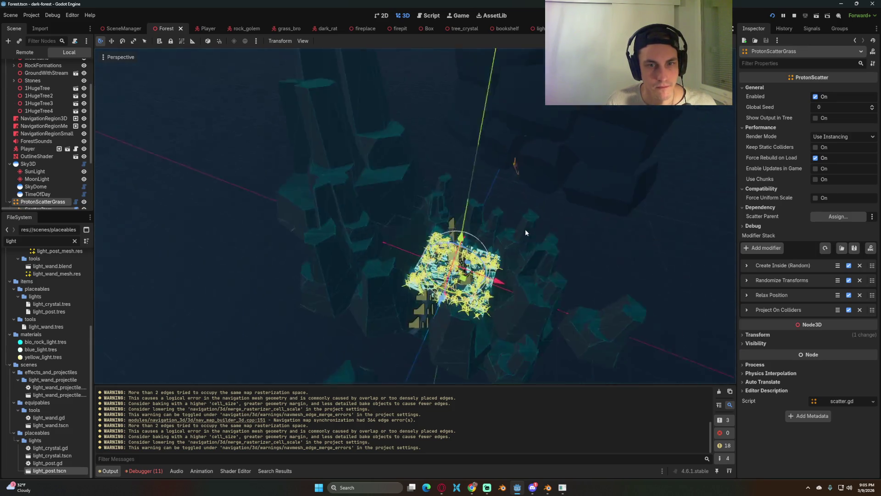
scroll(525, 230, up, 5)
scroll(385, 270, down, 5)
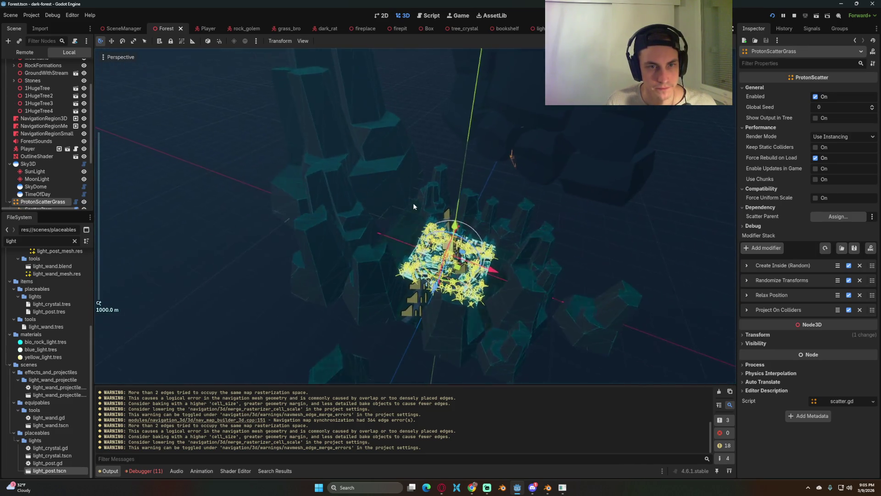
click(793, 17)
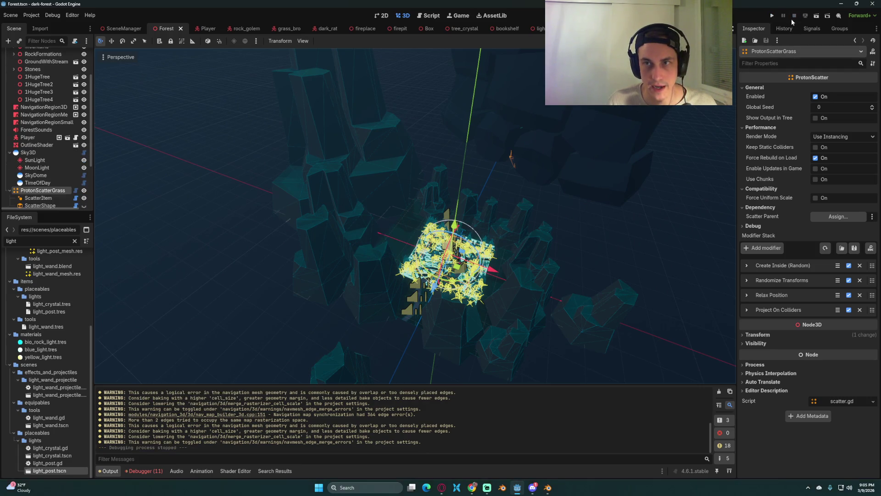
click(769, 16)
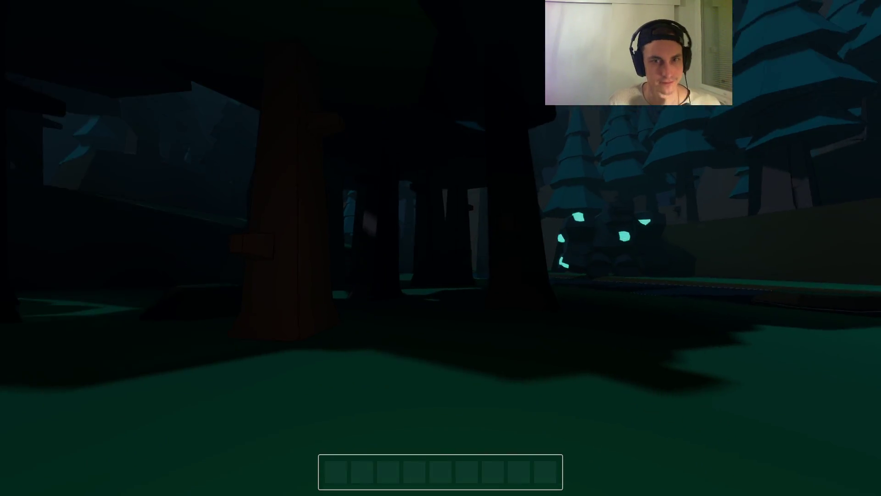
key(Escape)
key(Escape)
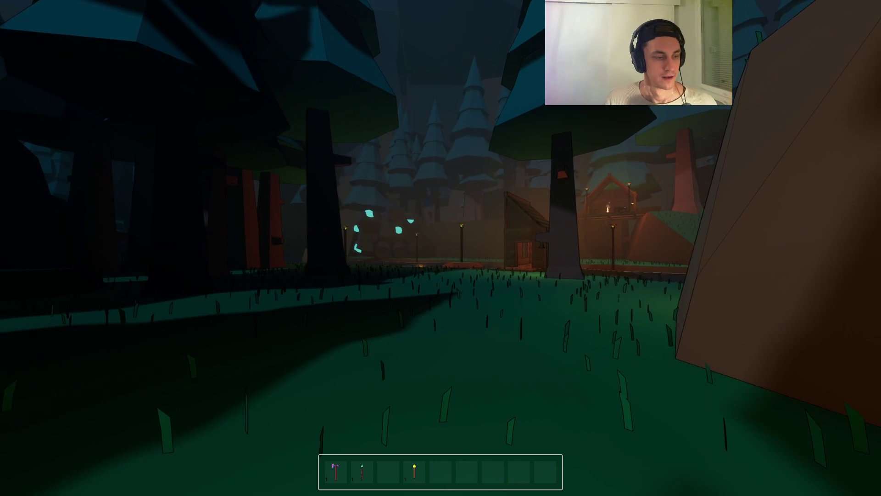
key(F3)
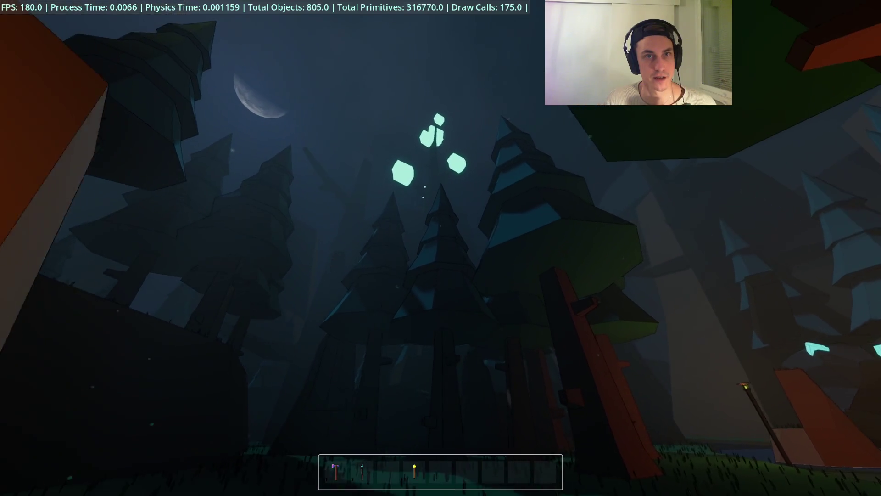
Walk across the pond up to the glowing tree and fly over the village rooftops
key(w)
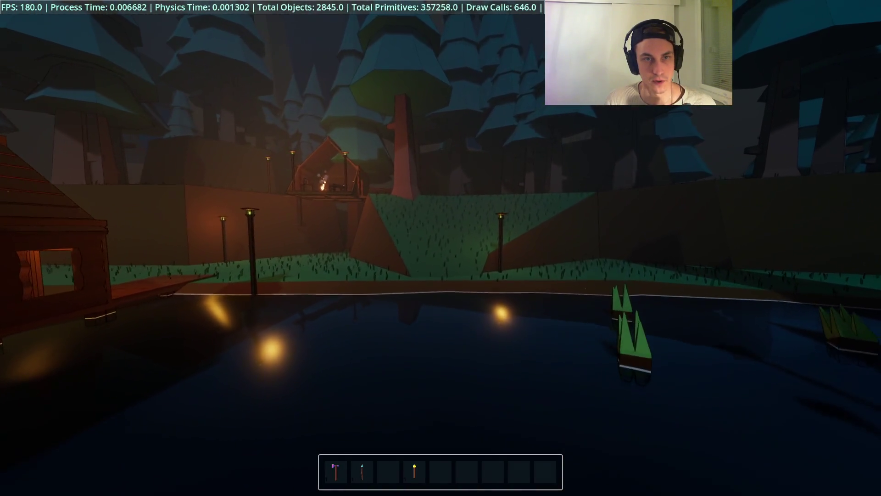
key(w)
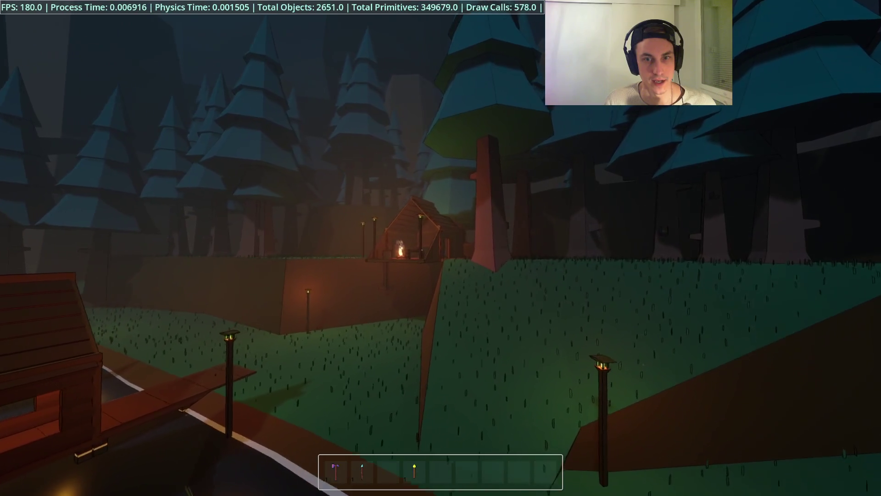
key(w)
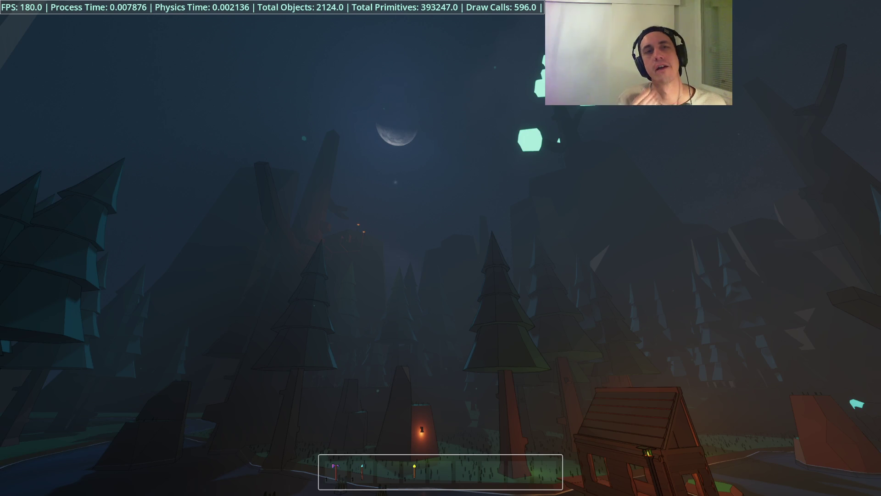
key(w)
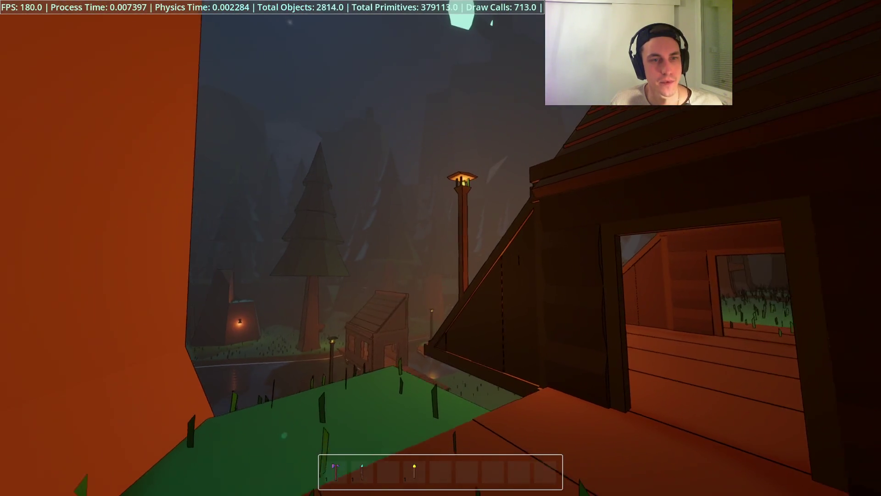
key(space)
key(w)
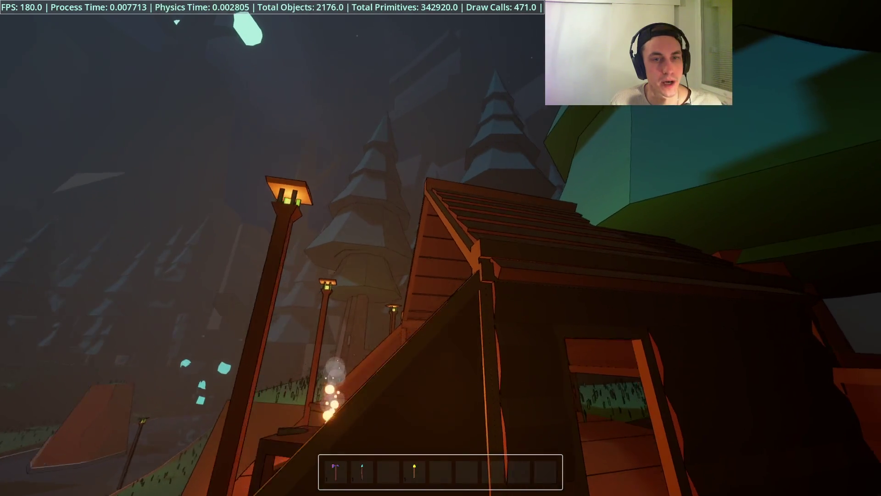
key(w)
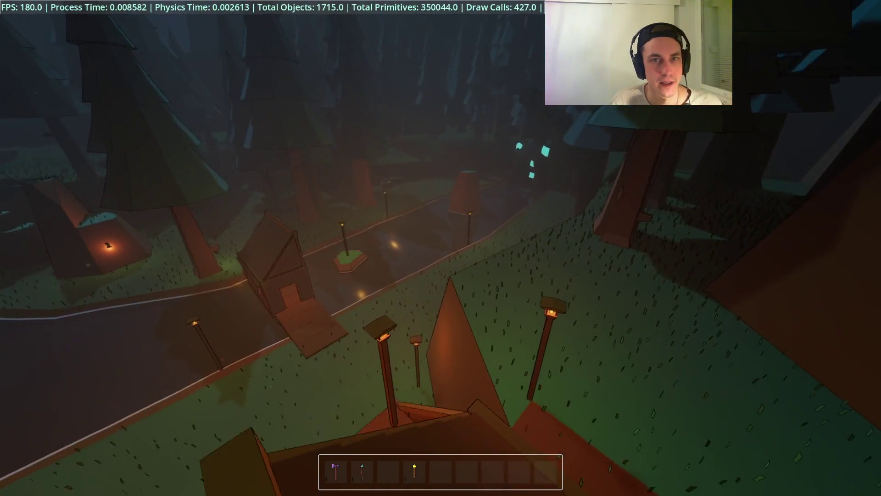
key(w)
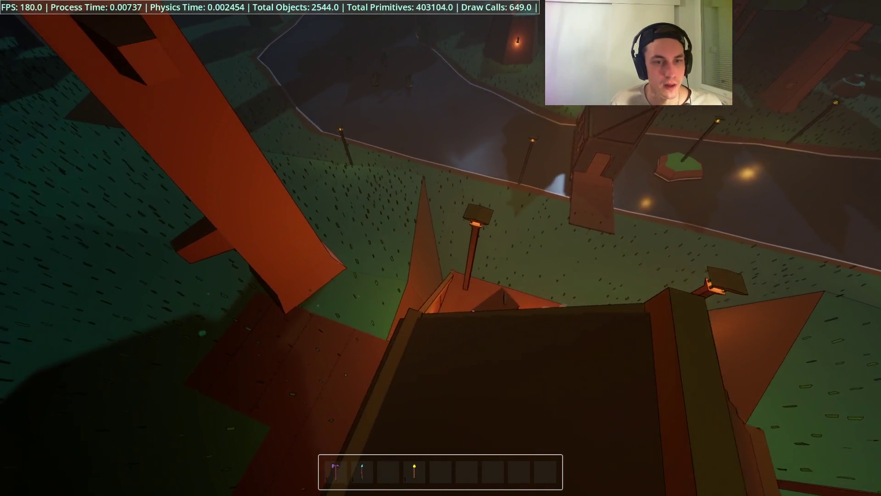
Walk into the cabin to the campfire, then return to the editor
key(w)
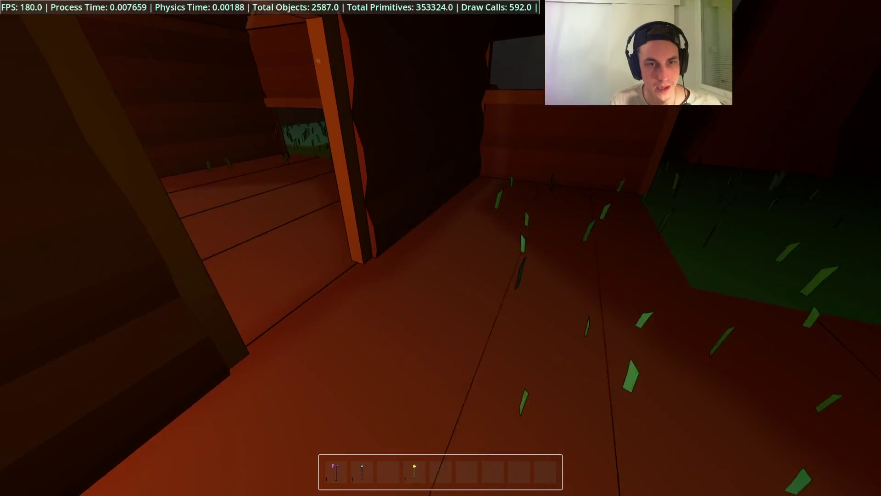
key(w)
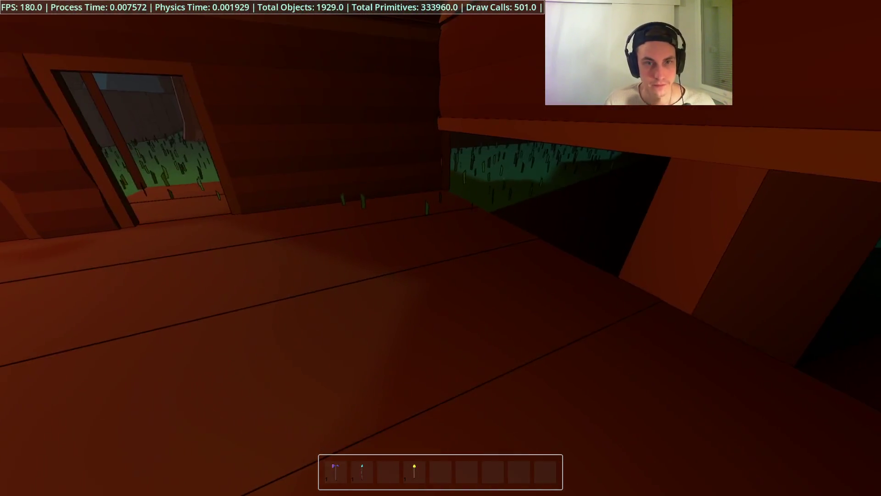
key(w)
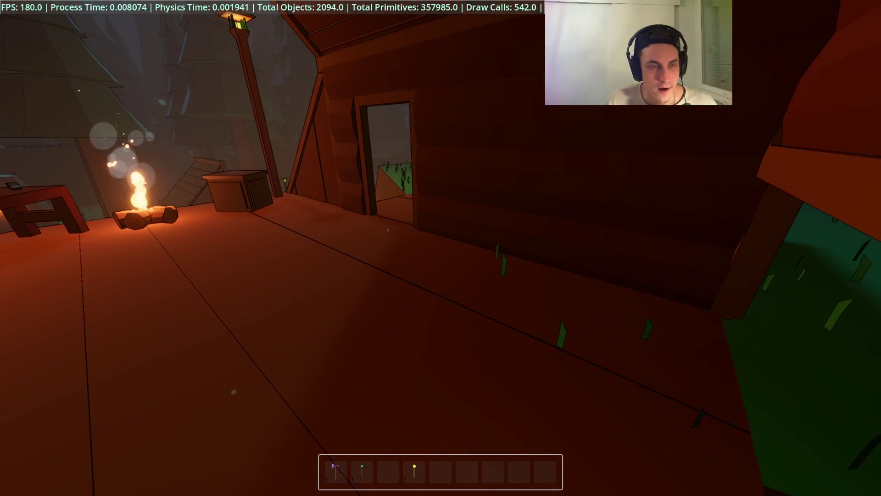
key(s)
key(w)
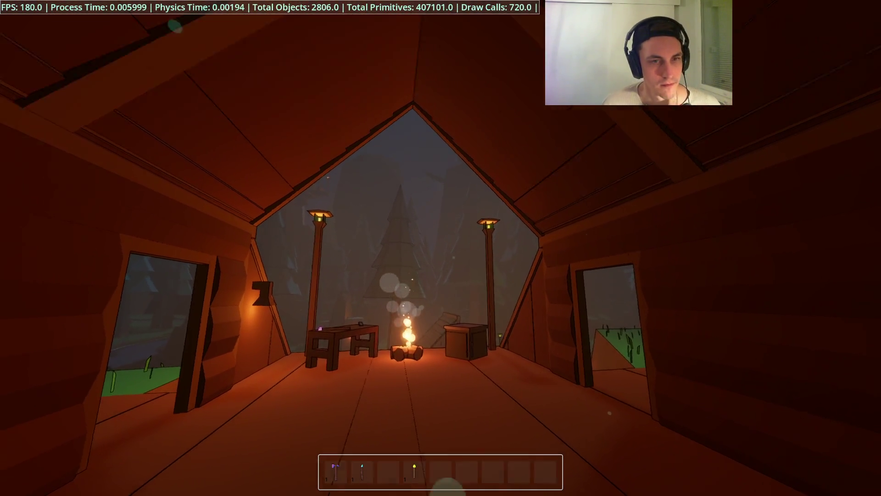
key(alt+Tab)
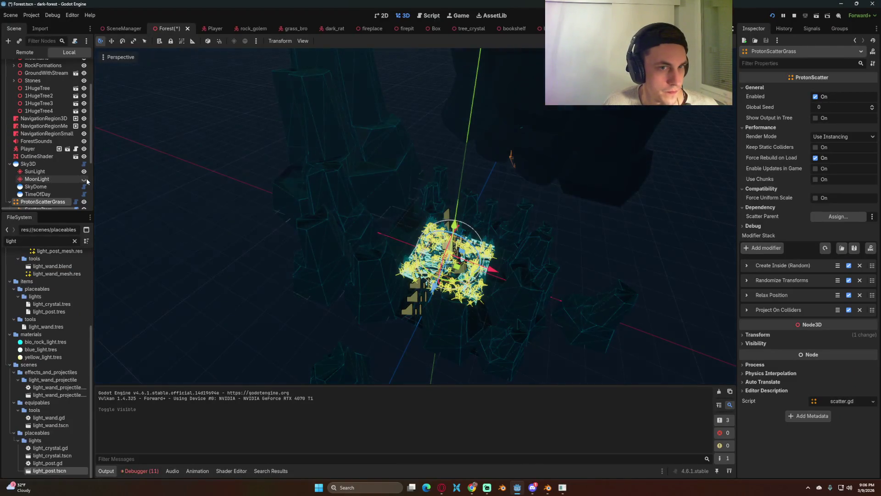
Walk out of the cabin past the campfire to look up at the glowing crystal tree
key(alt+Tab)
key(w)
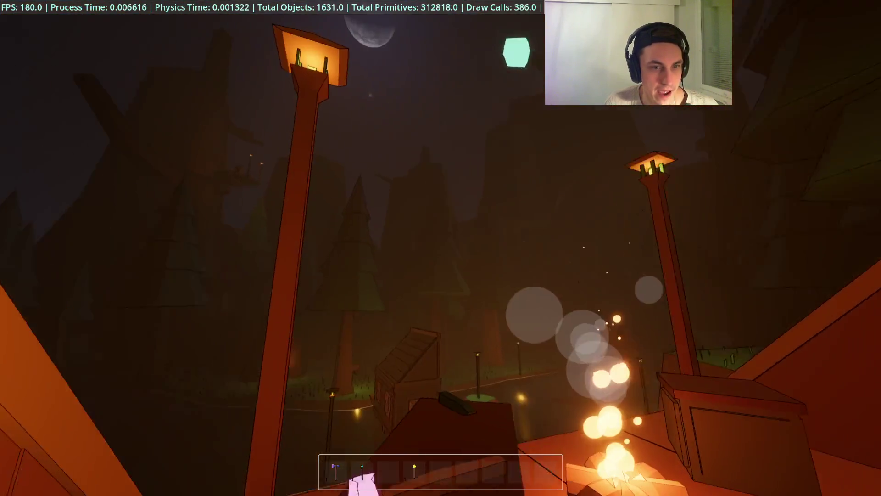
key(w)
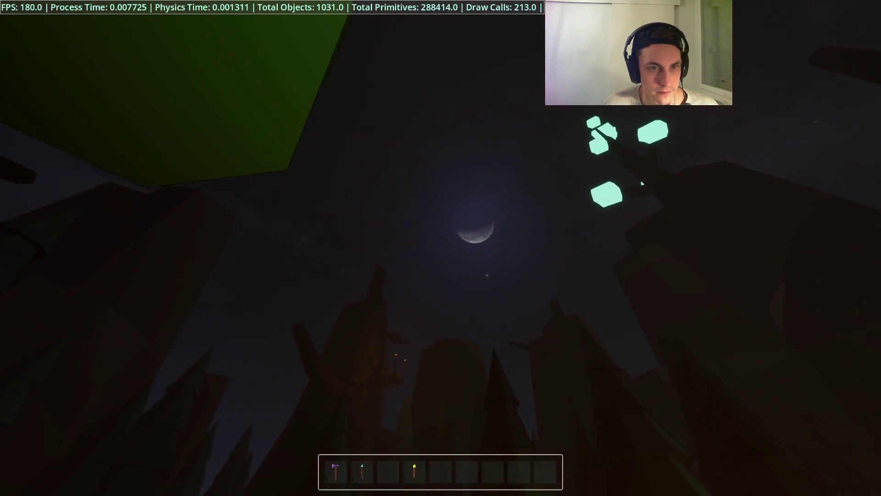
key(w)
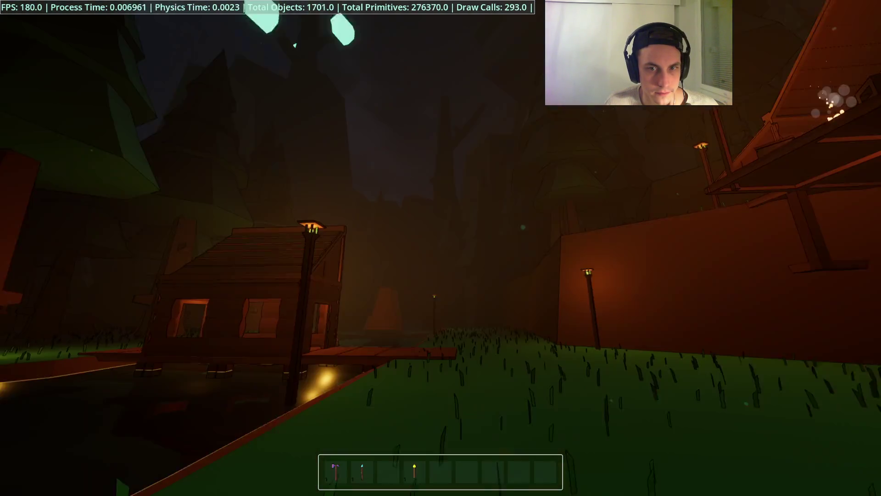
key(F8)
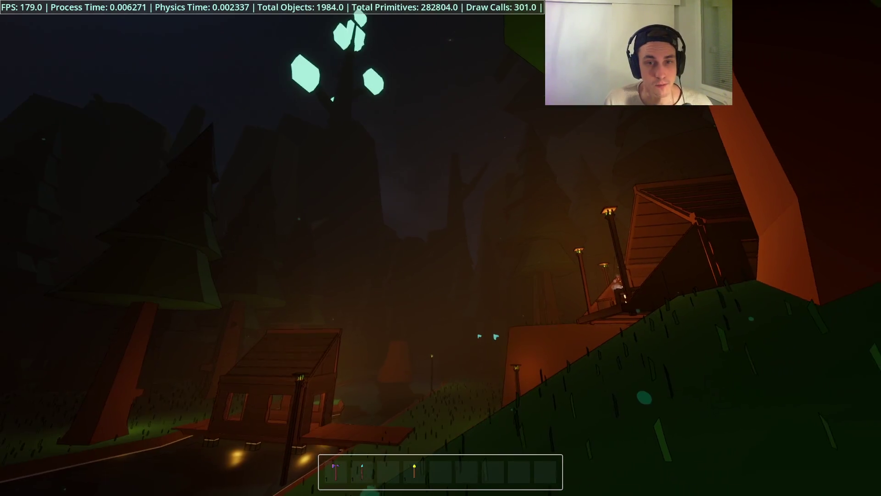
Equip the stick item, compare game and editor, then open the tree_of_life.tscn scene
key(2)
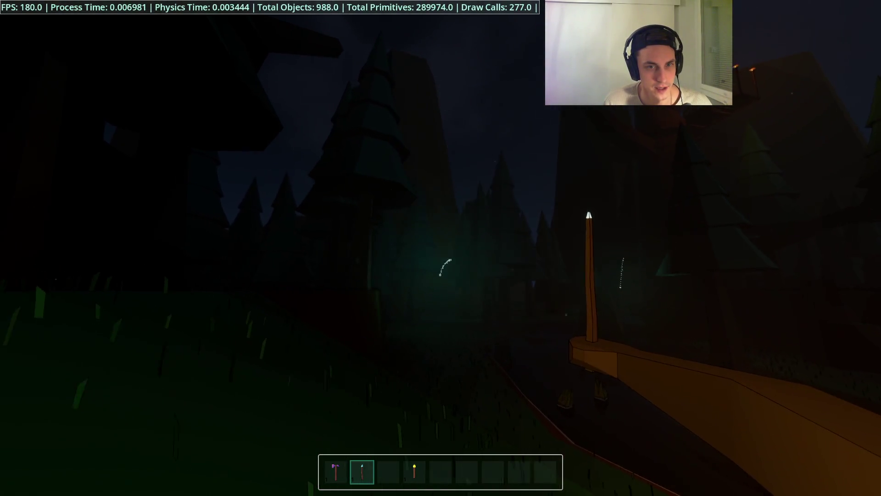
key(alt+Tab)
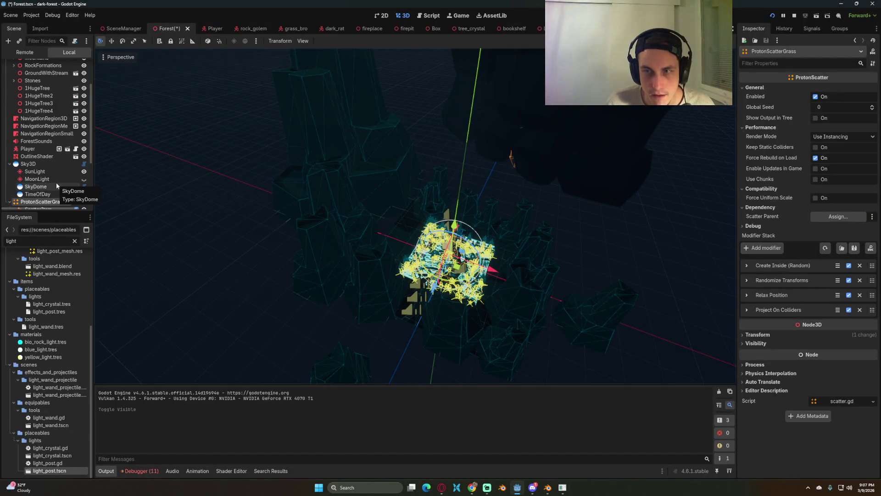
key(alt+Tab)
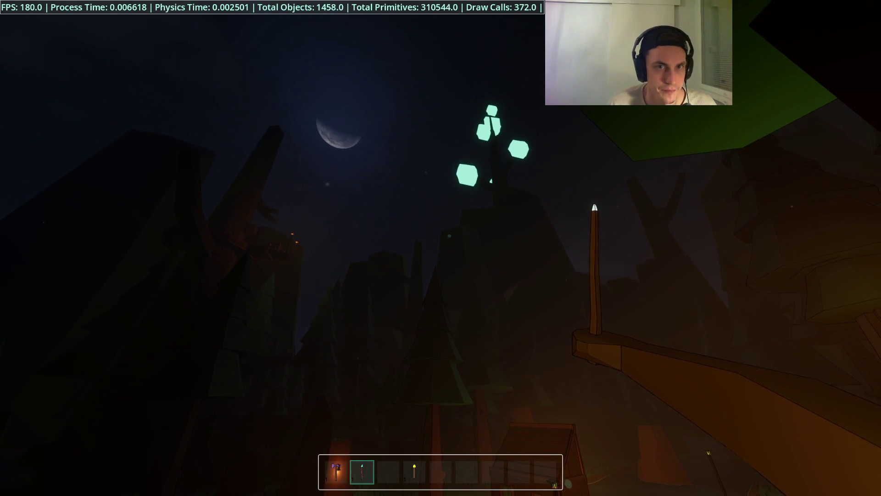
key(alt+Tab)
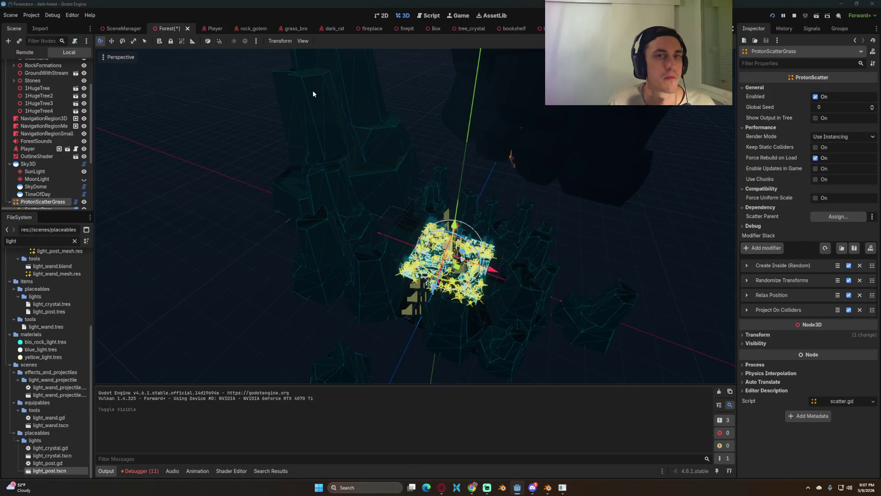
key(alt+Tab)
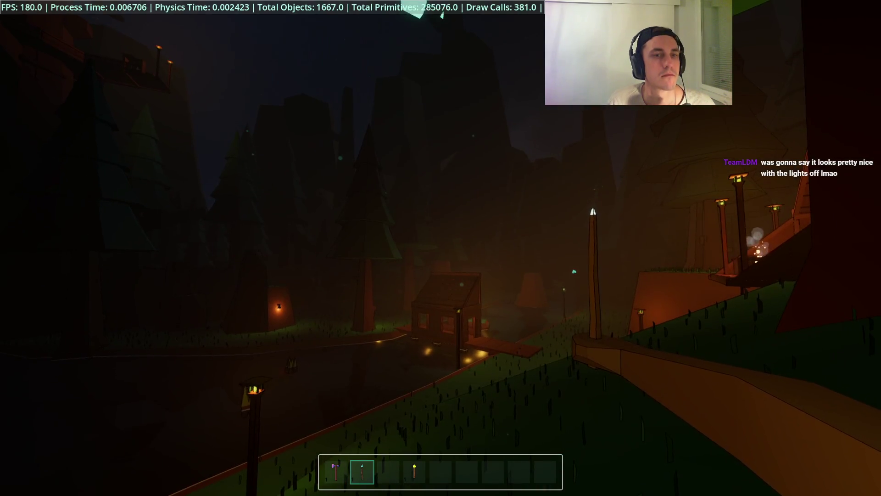
key(alt+Tab)
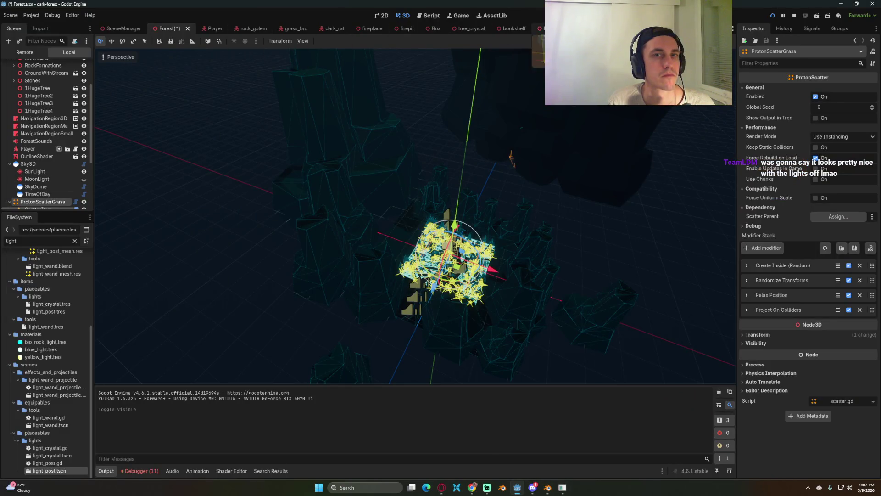
click(560, 29)
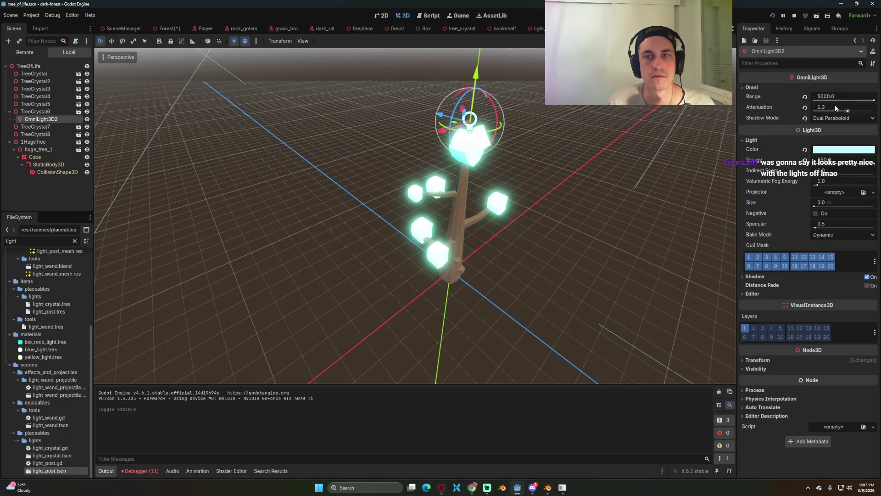
key(F5)
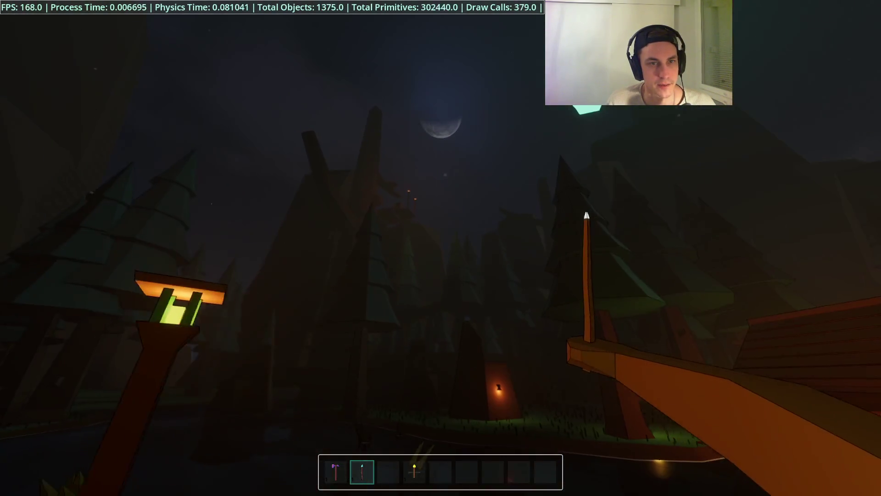
key(2)
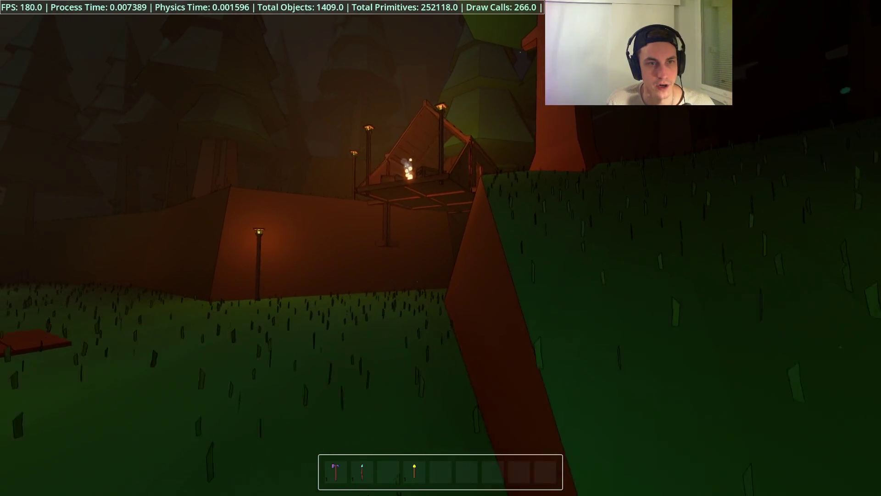
key(Escape)
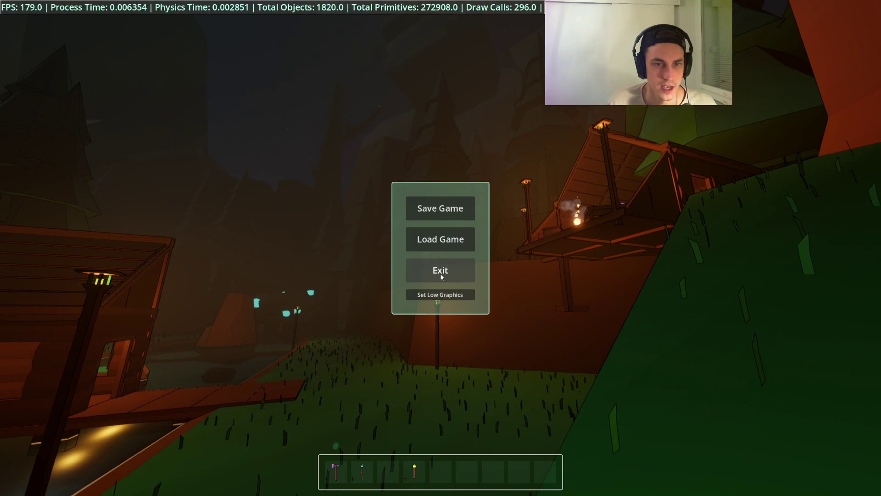
click(441, 275)
click(774, 17)
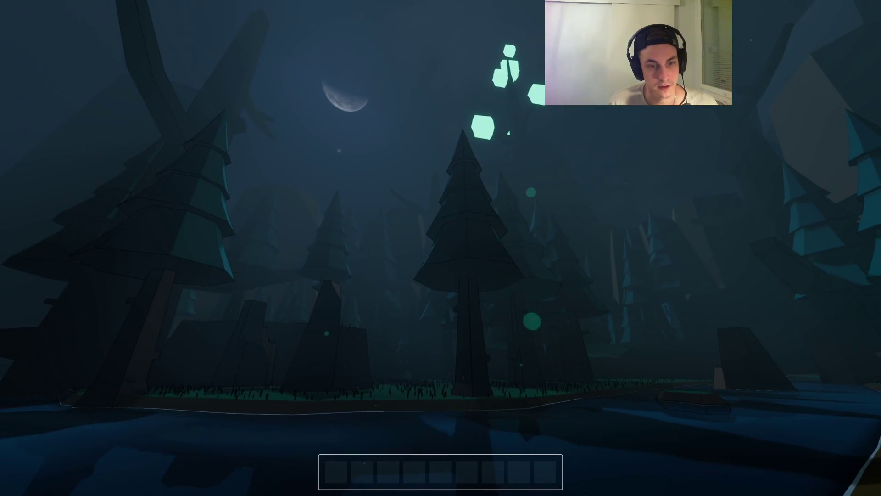
key(F3)
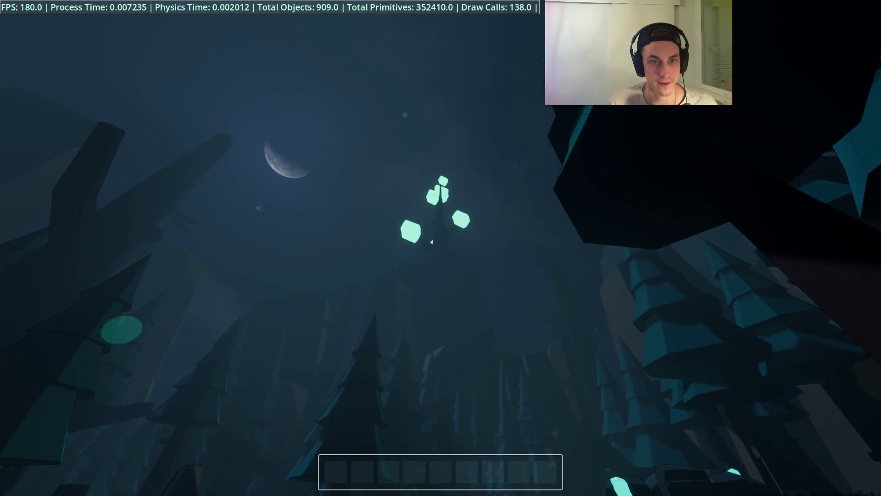
key(F8)
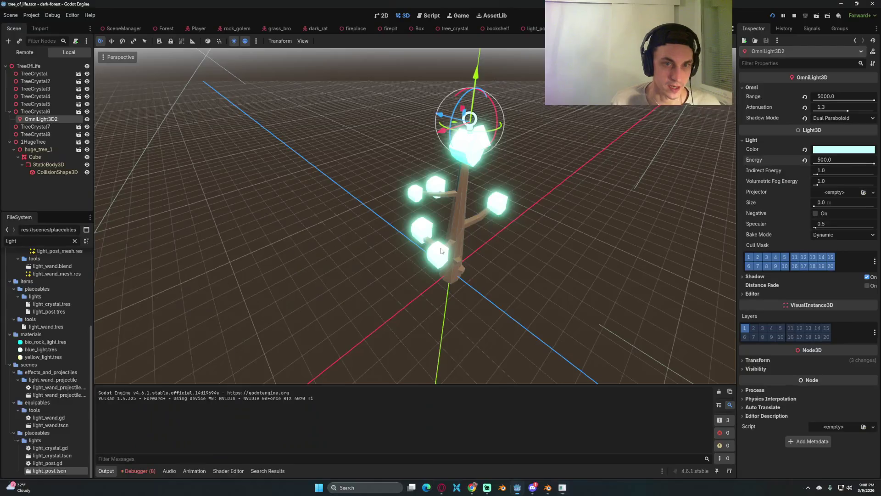
mouse_move(426, 186)
mouse_down()
mouse_move(527, 179)
mouse_move(508, 161)
mouse_up()
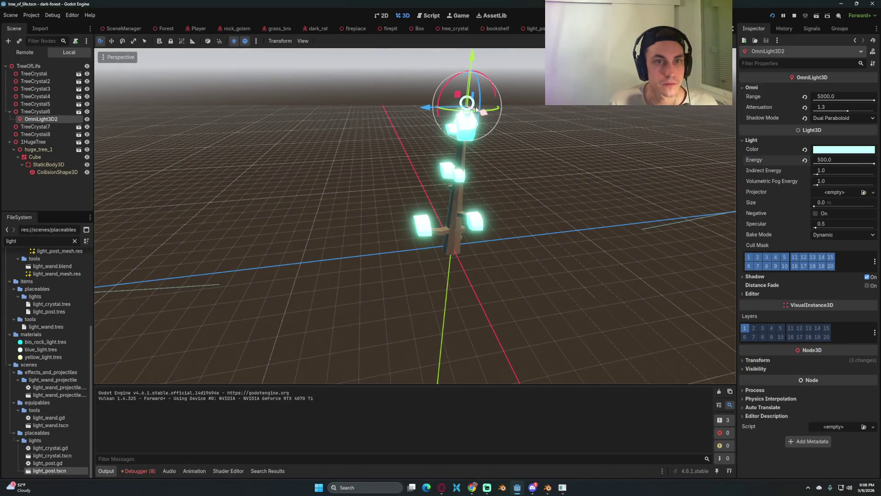
click(165, 28)
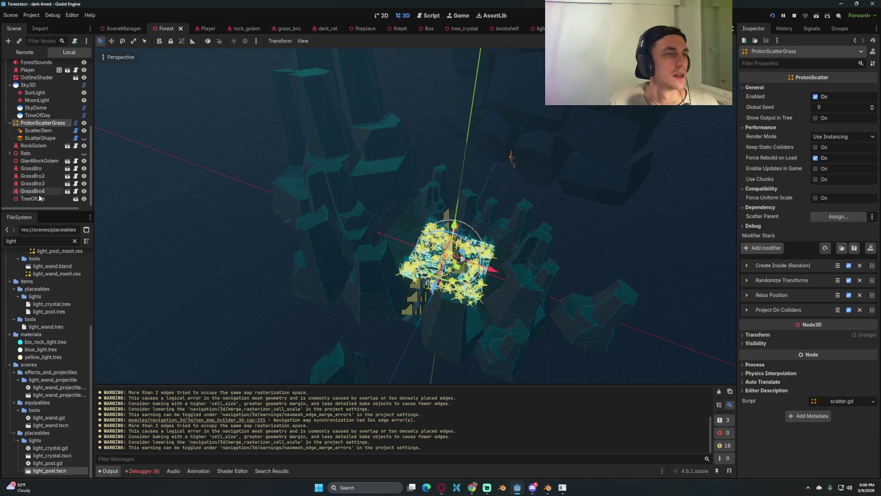
click(32, 198)
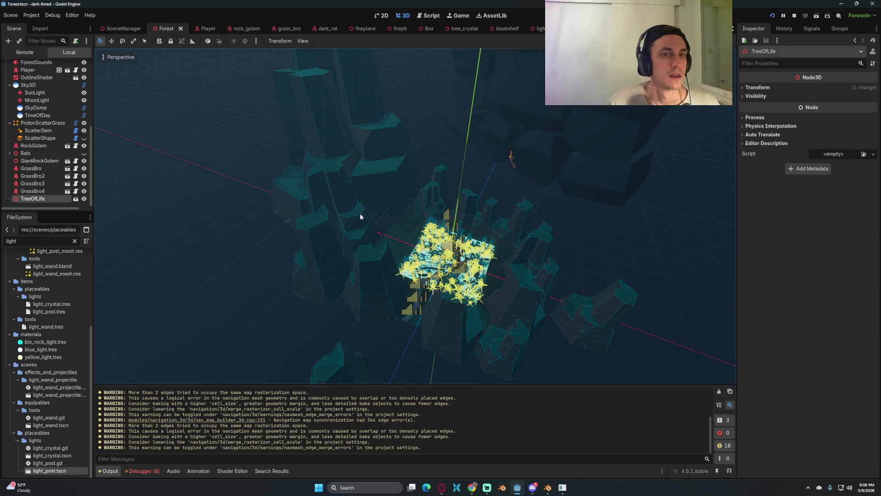
key(f)
scroll(475, 239, up, 5)
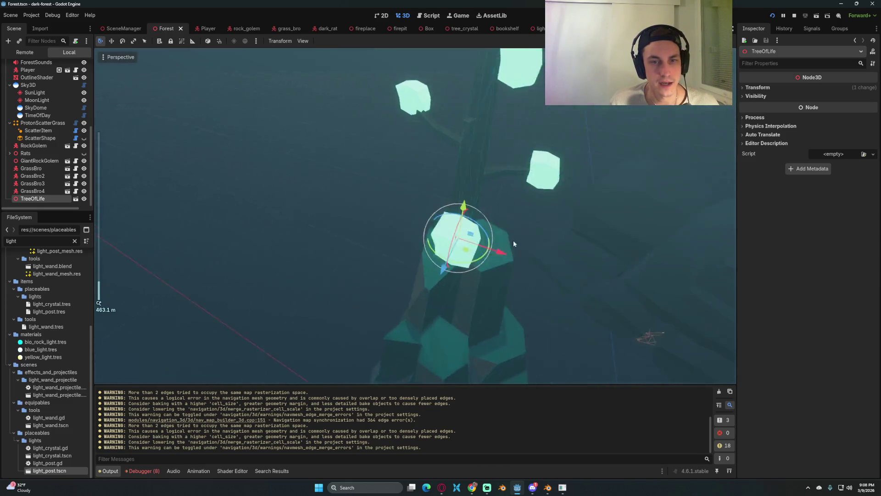
scroll(475, 237, down, 2)
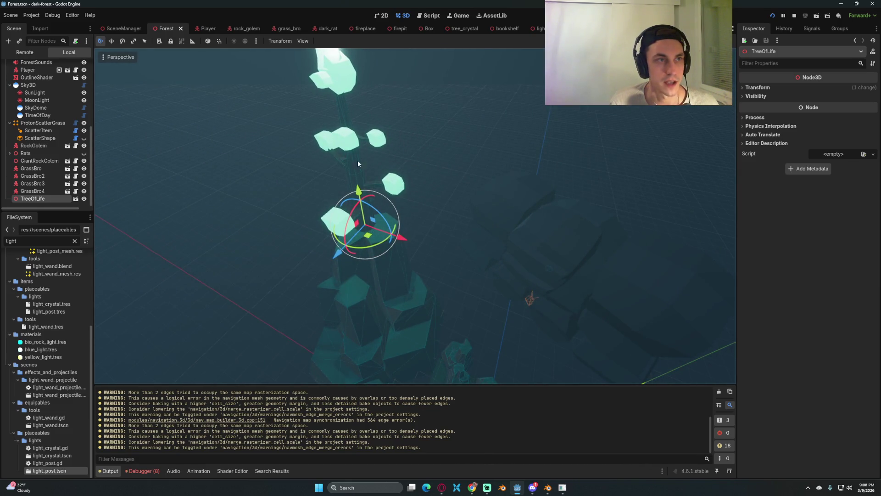
click(75, 198)
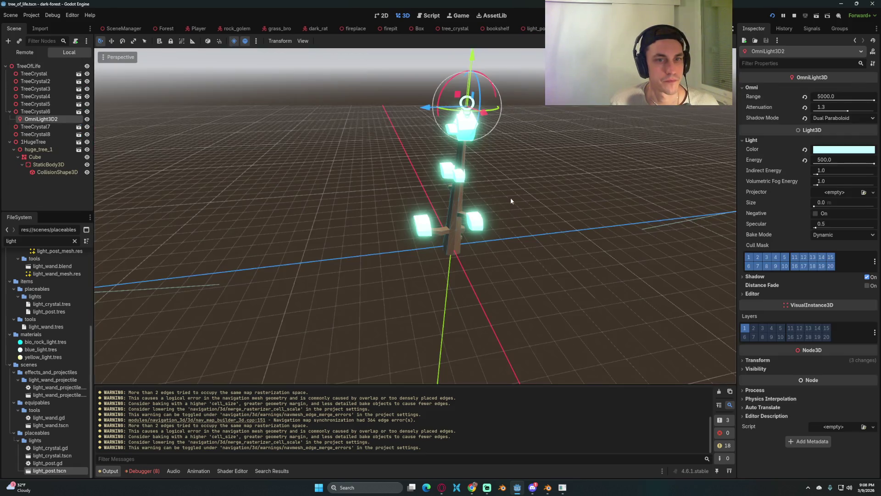
scroll(505, 197, up, 3)
click(25, 66)
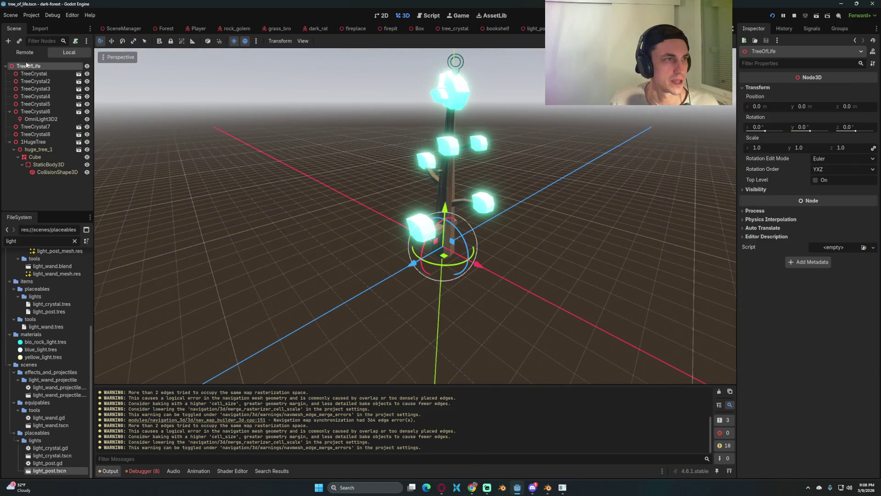
Add a SpotLight3D child to TreeOfLife via the 'spo' search, undoing an accidental rotation
click(7, 41)
text(spo)
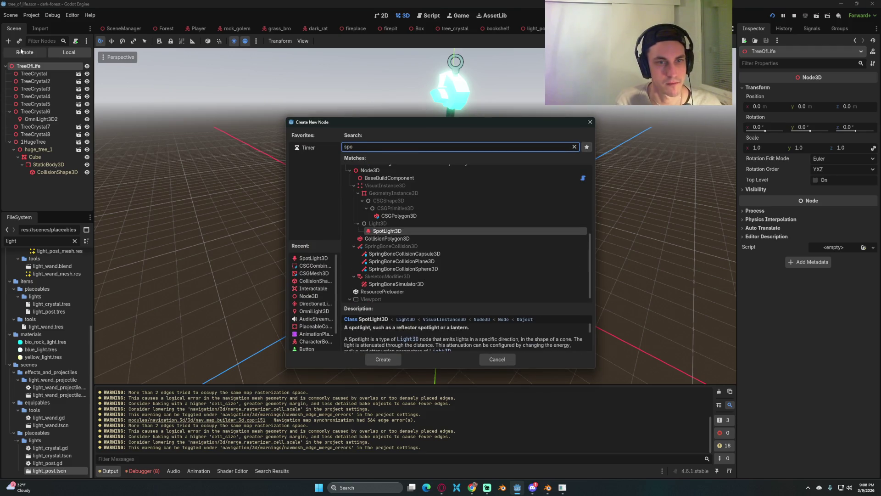
key(Return)
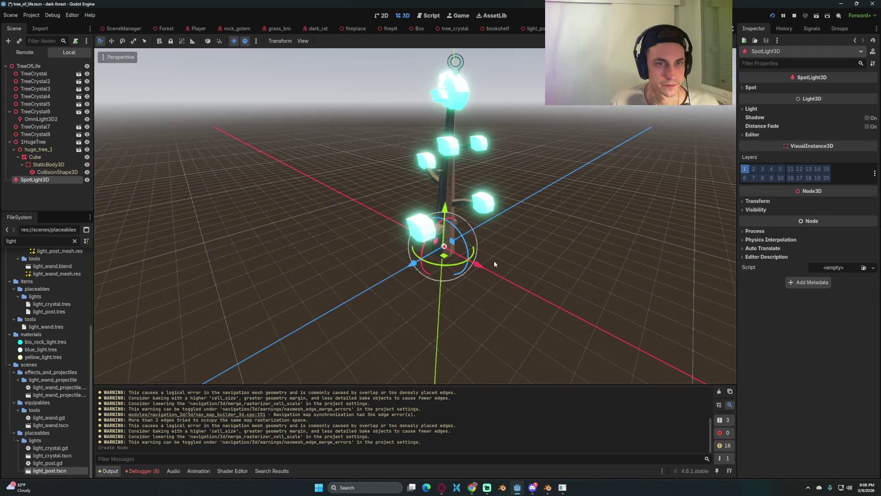
scroll(476, 292, up, 8)
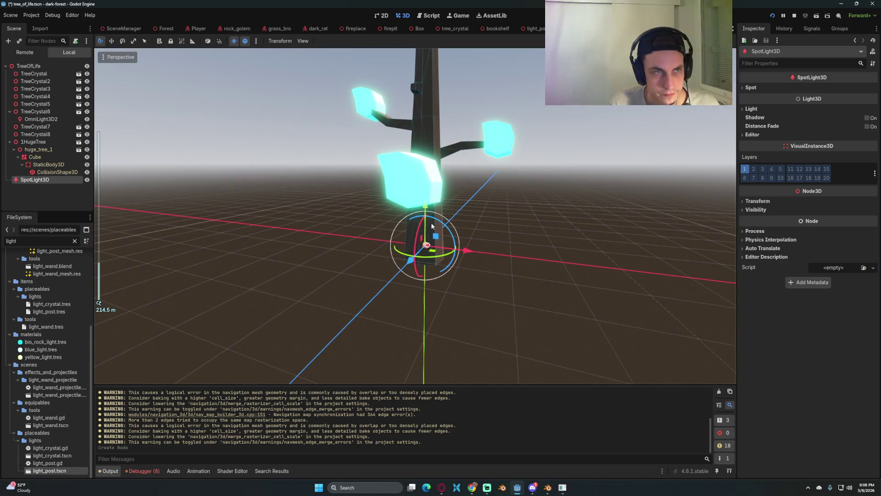
drag(449, 230, 449, 231)
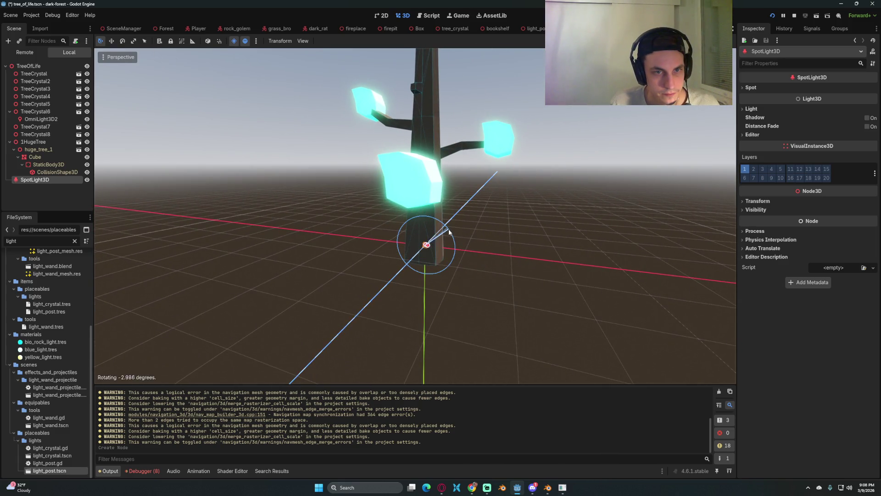
drag(445, 281, 447, 280)
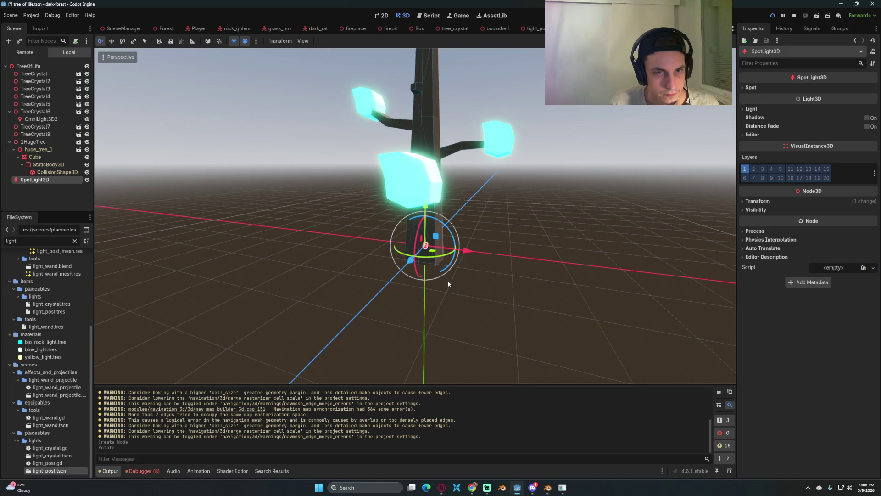
key(ctrl+z)
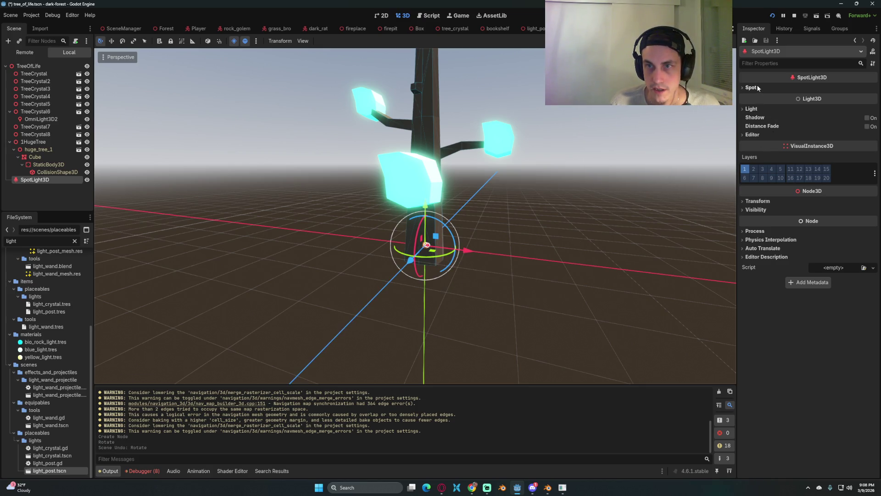
Give the SpotLight3D a Range of 500 and a 30° spot angle
click(751, 87)
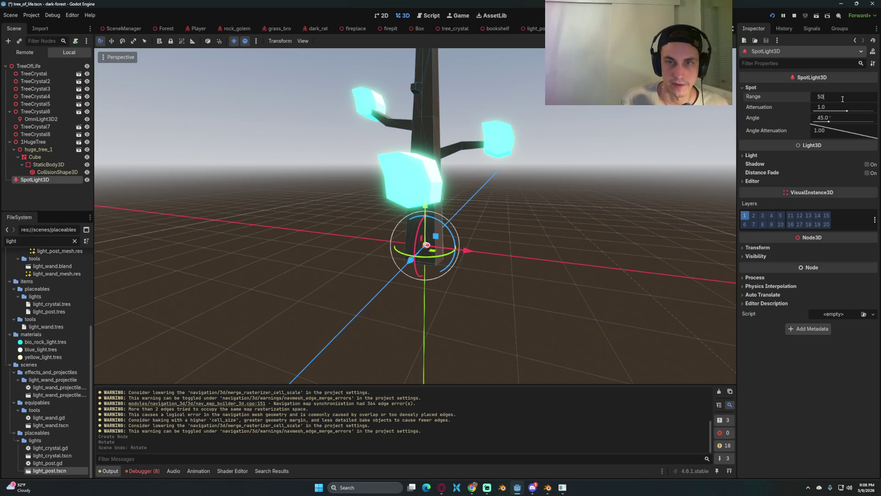
text(0)
key(Return)
scroll(519, 192, down, 3)
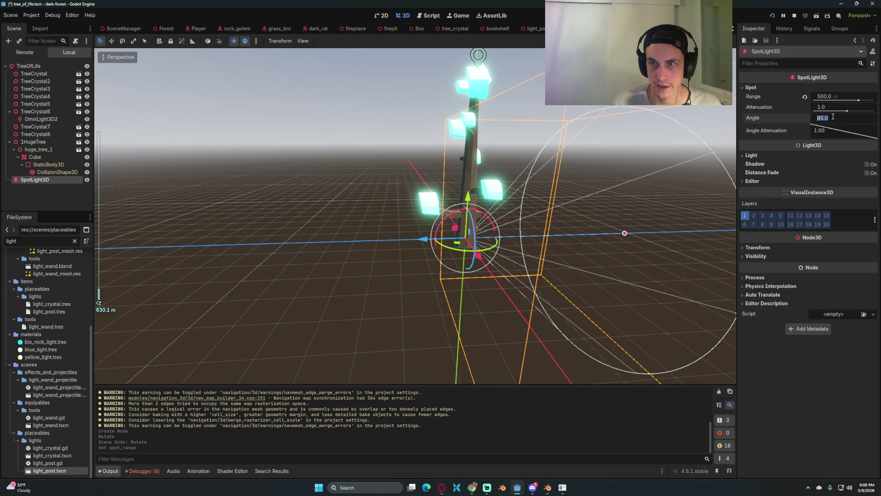
text(30)
key(Return)
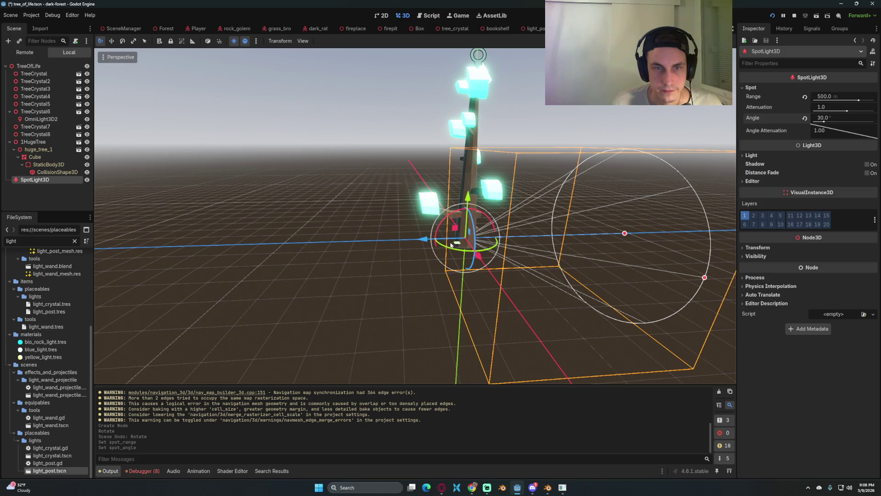
Move the spotlight beside the tree, rotate it to X 45°, Y 90°, and widen its angle to 45°
drag(480, 258, 515, 303)
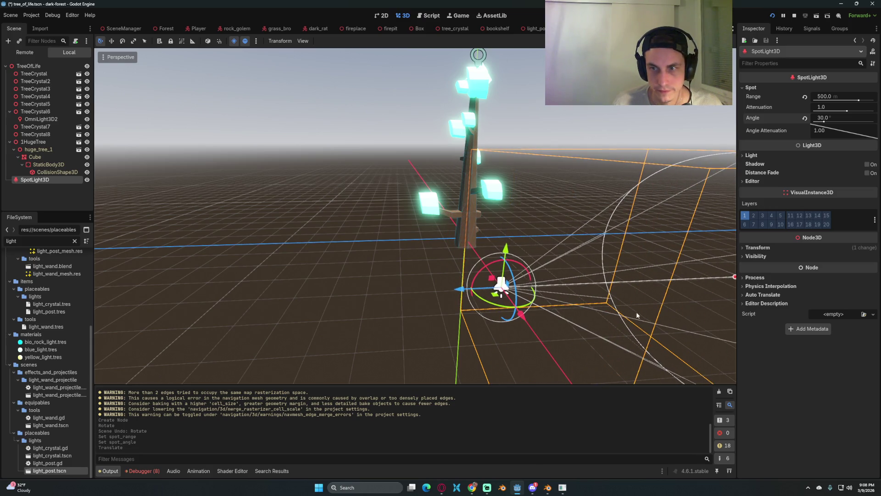
drag(485, 303, 526, 317)
click(762, 248)
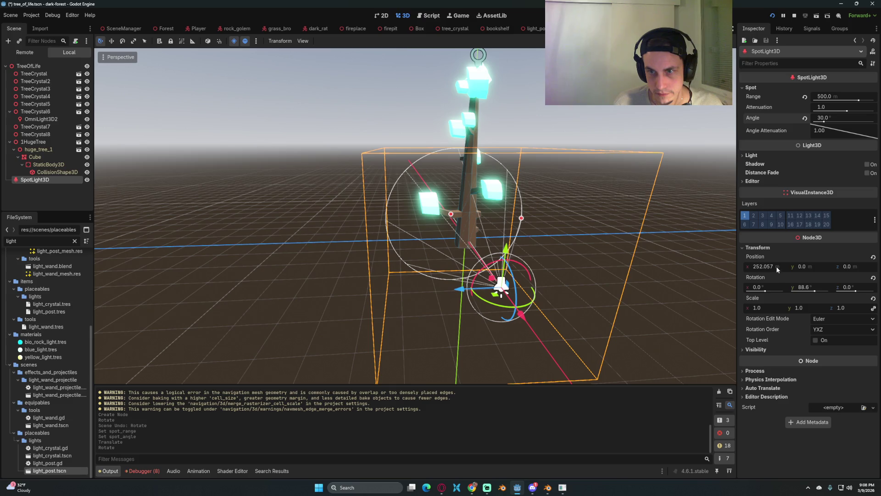
key(f)
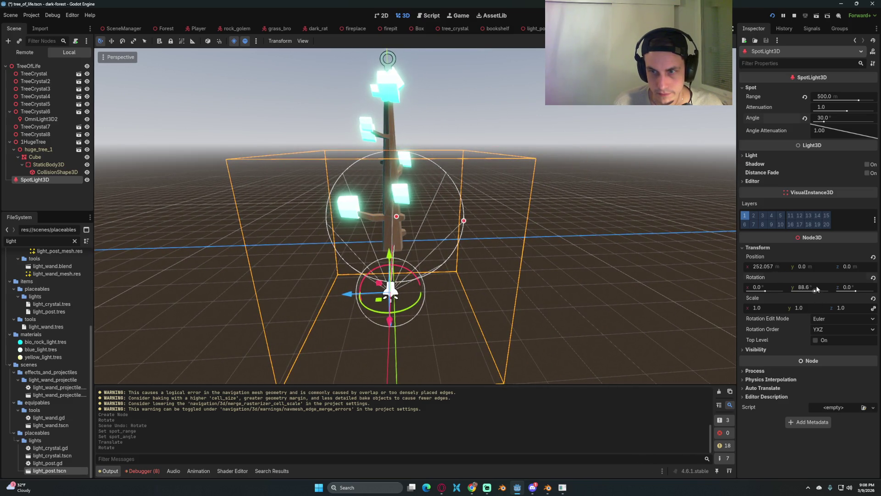
click(811, 286)
text(80)
key(Return)
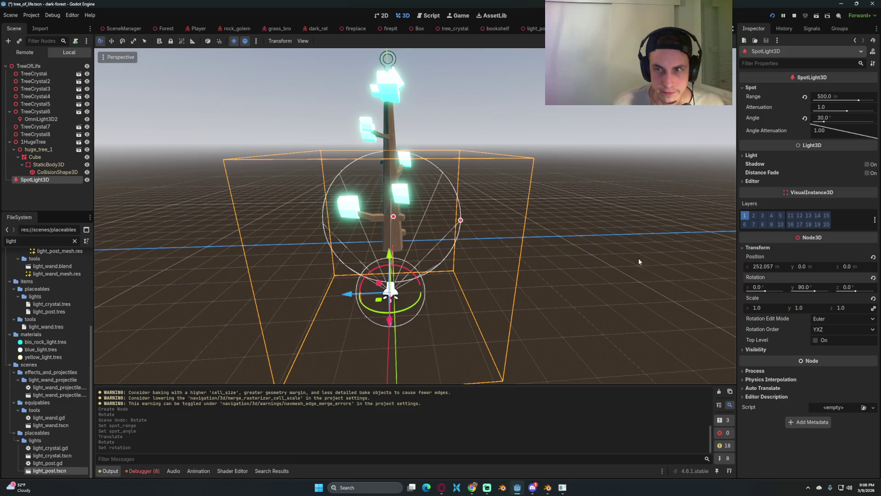
drag(410, 171, 399, 204)
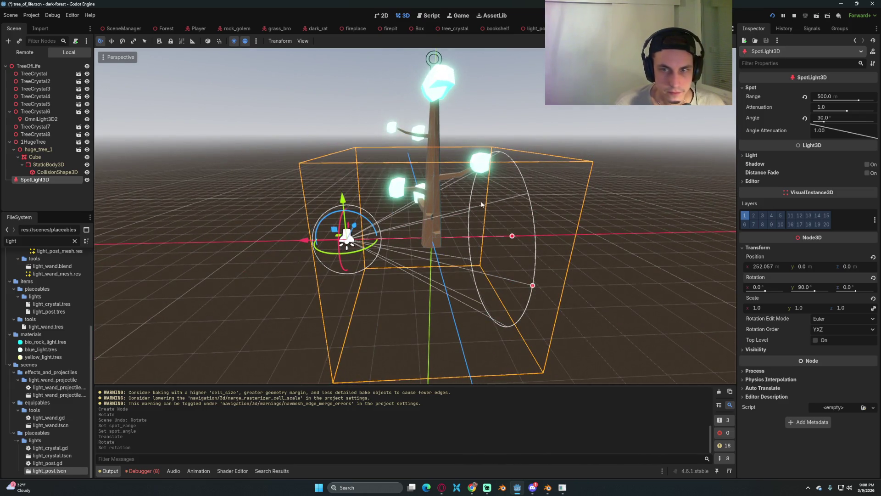
drag(360, 219, 260, 215)
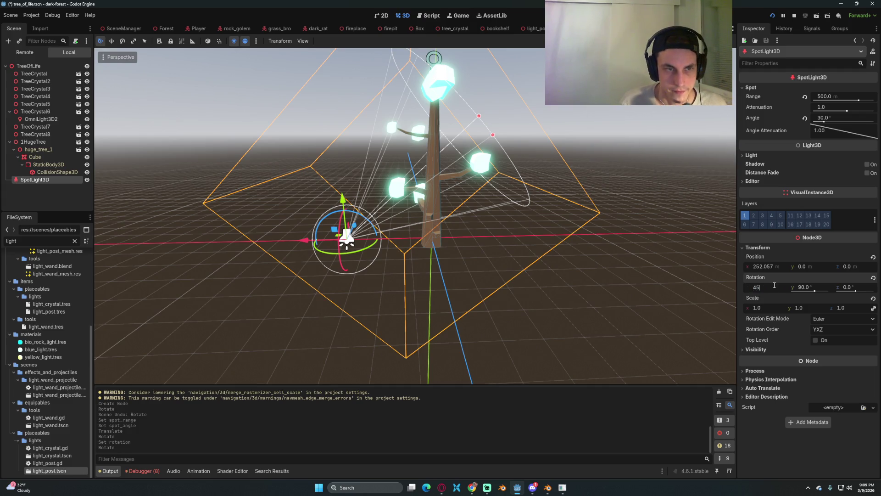
key(Return)
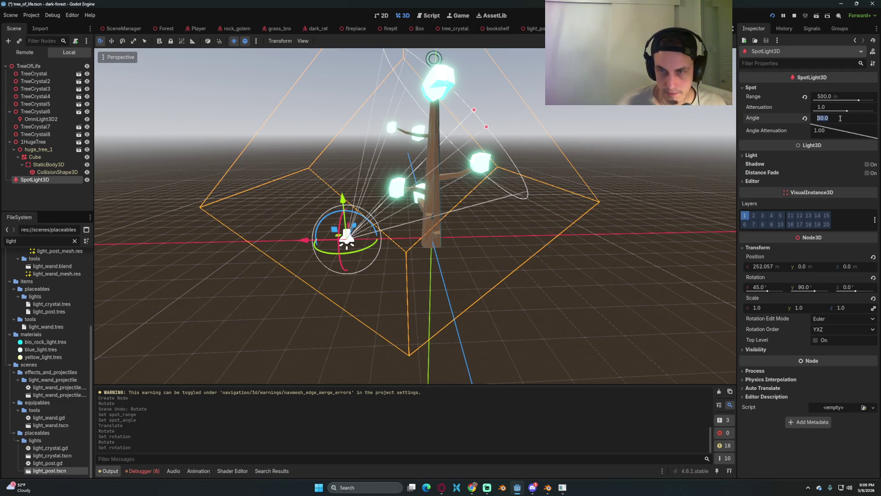
text(45)
key(Return)
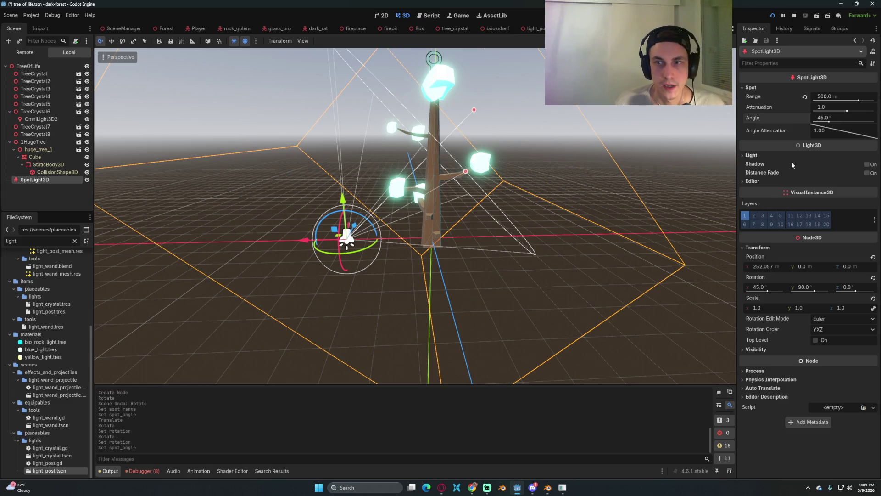
Copy OmniLight3D2's colour c3ffff to the SpotLight3D and save the tree_of_life scene
click(751, 155)
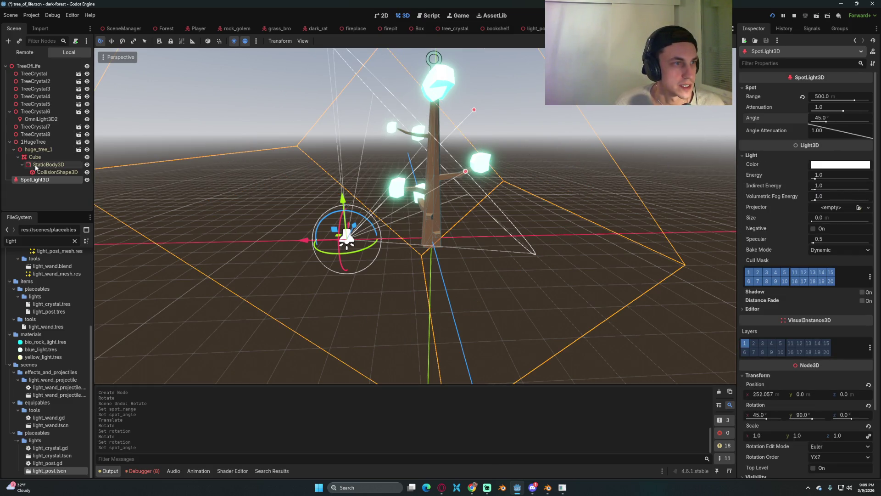
click(35, 111)
click(41, 119)
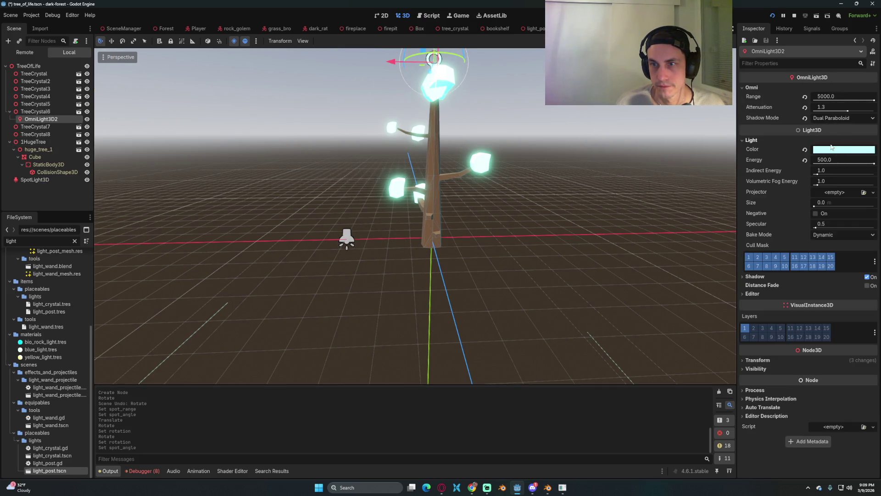
click(831, 151)
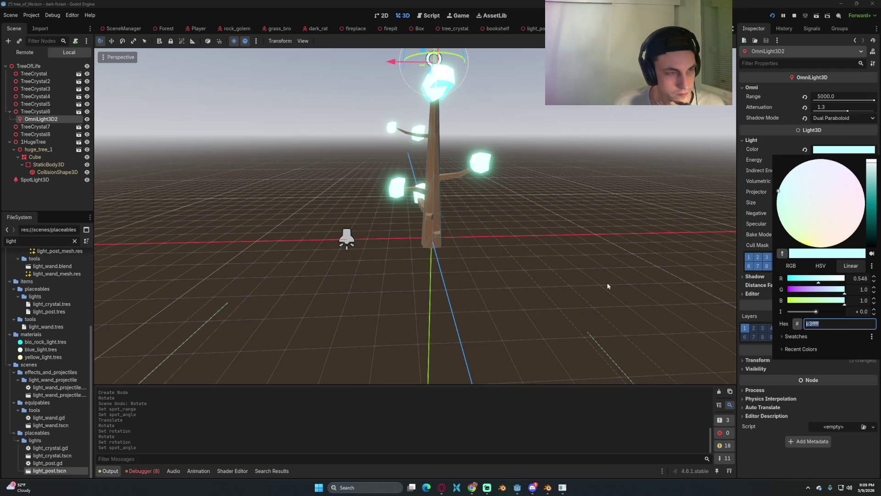
click(32, 173)
click(34, 180)
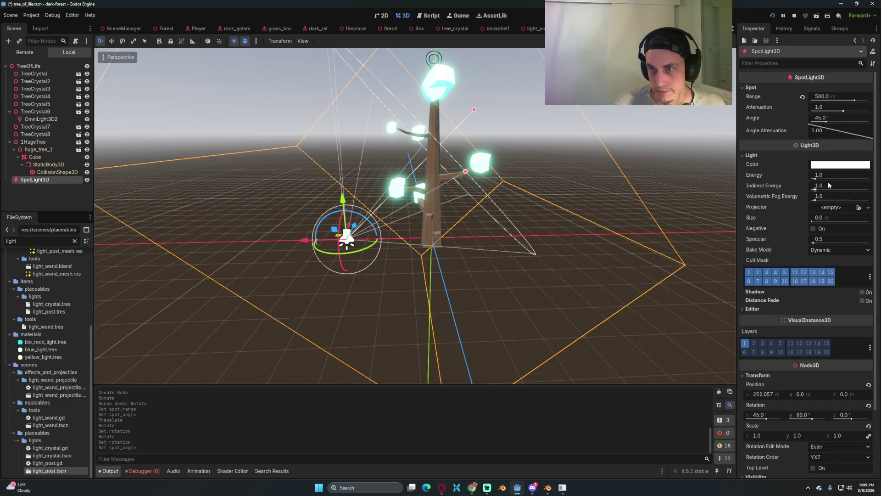
click(835, 167)
text(c3ffff)
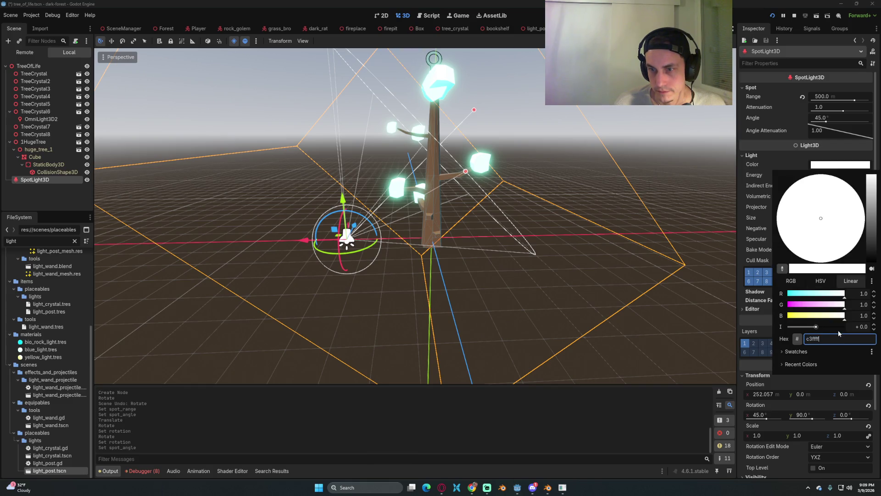
key(Return)
key(ctrl+s)
Stop the running game and relaunch it to test the cyan spotlight
drag(558, 198, 536, 224)
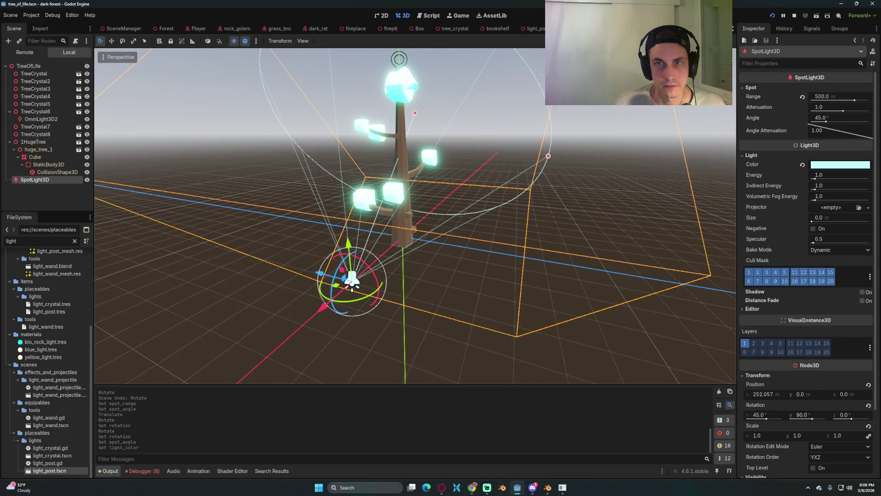
click(795, 17)
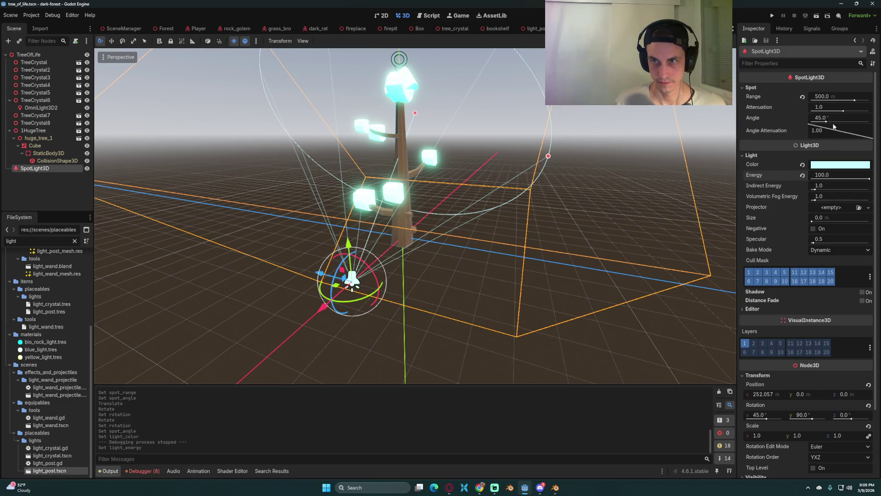
click(772, 16)
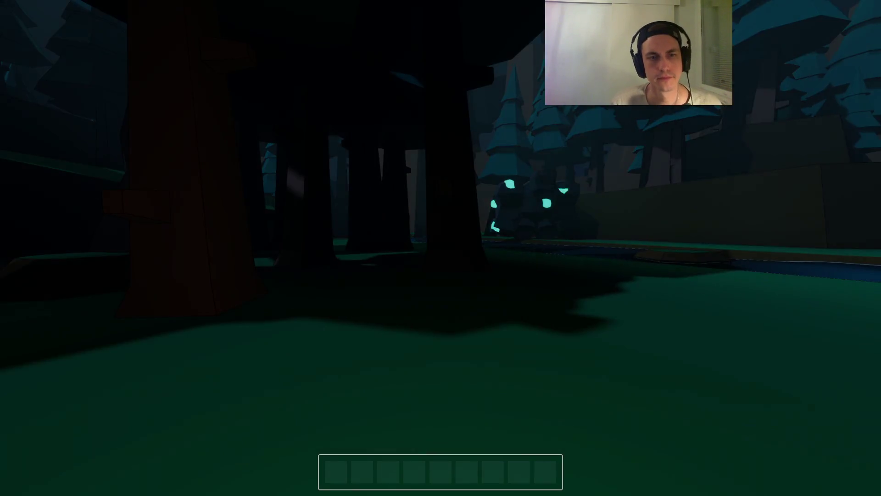
Walk to the Tree of Life in game, then rerun to check the brighter spotlight
key(w)
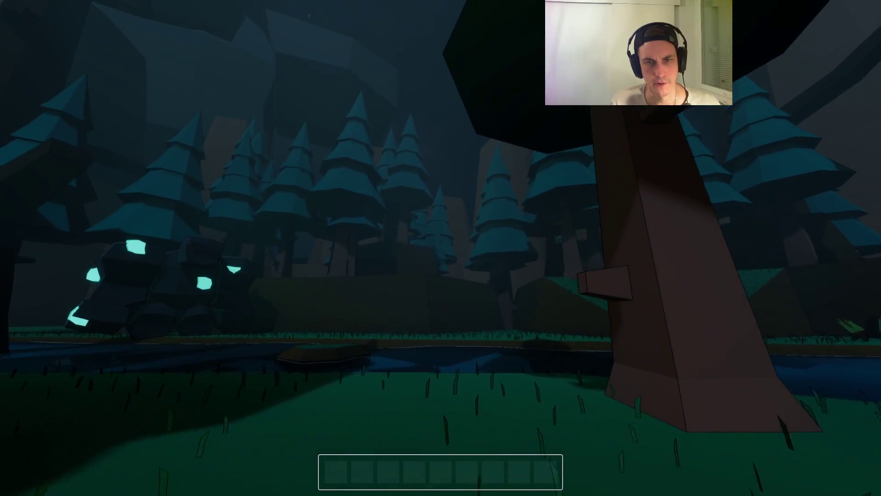
key(w)
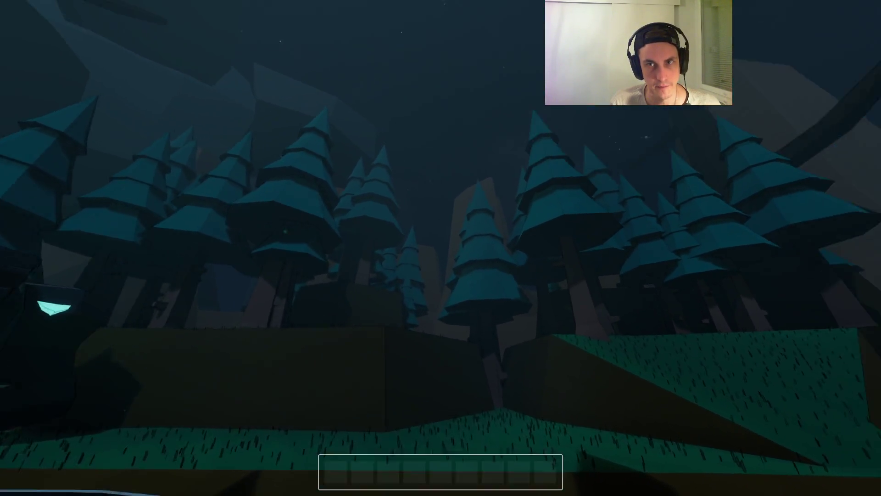
key(w)
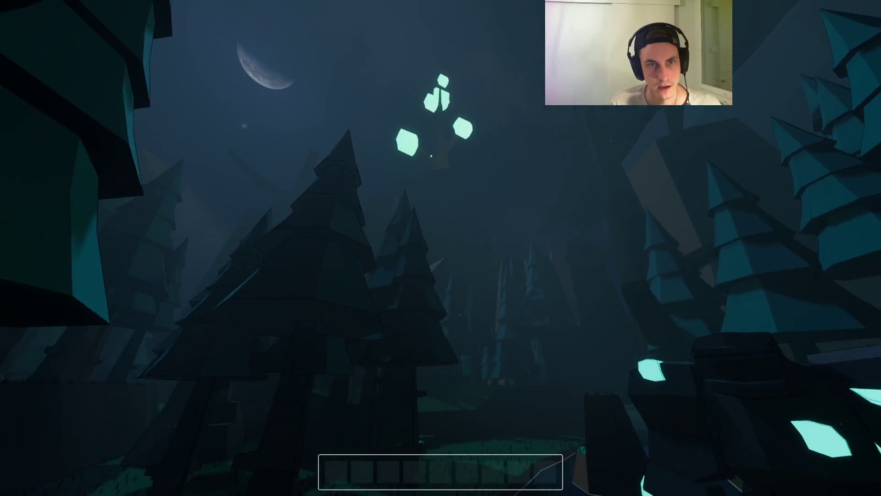
key(F8)
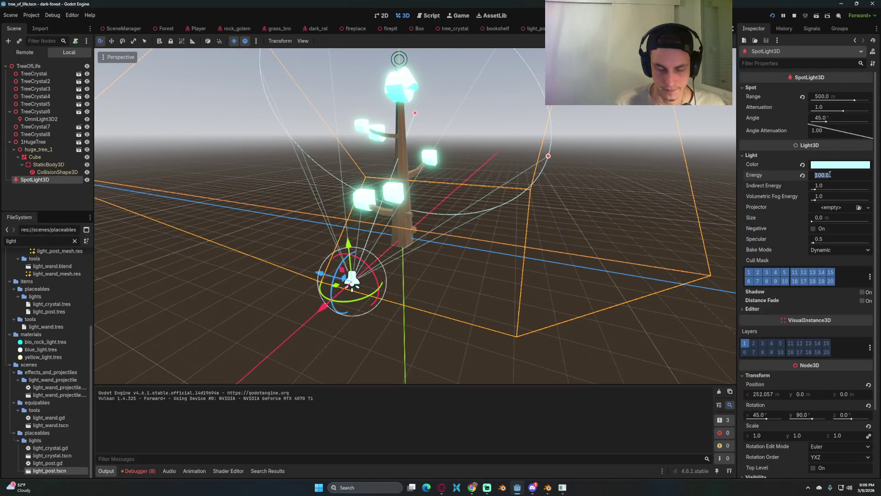
key(F5)
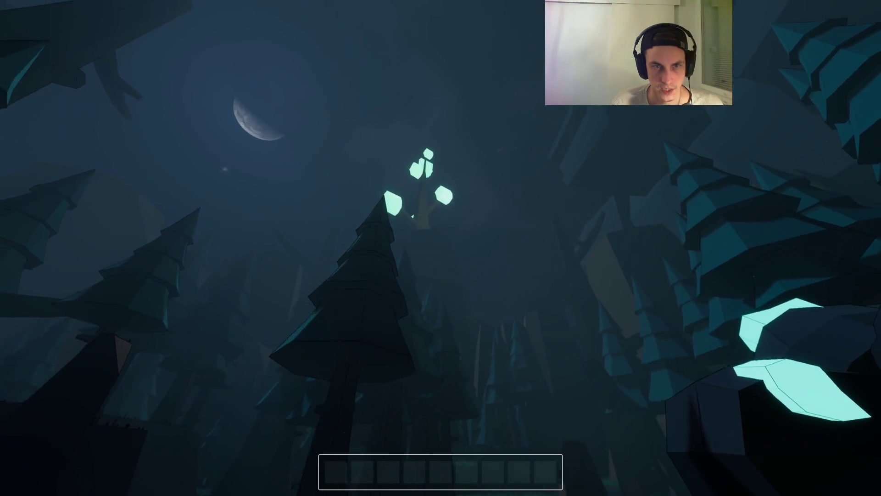
key(F8)
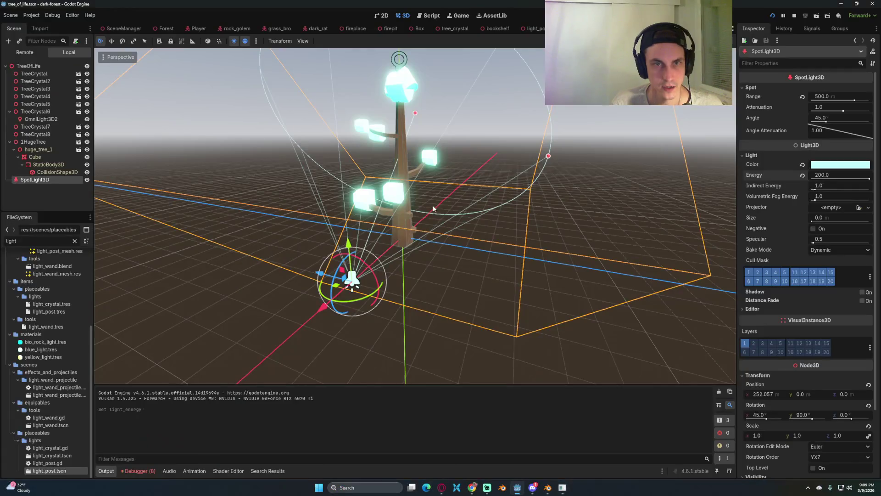
drag(450, 271, 415, 272)
drag(320, 303, 261, 327)
key(F5)
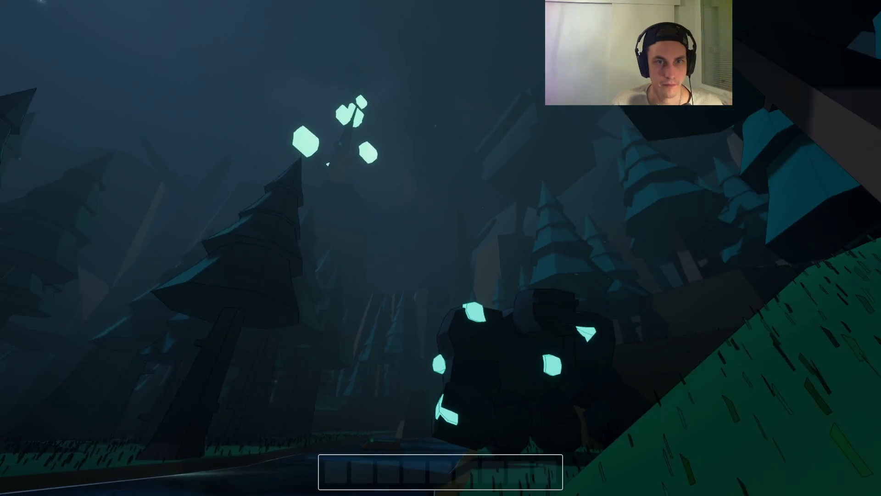
key(F8)
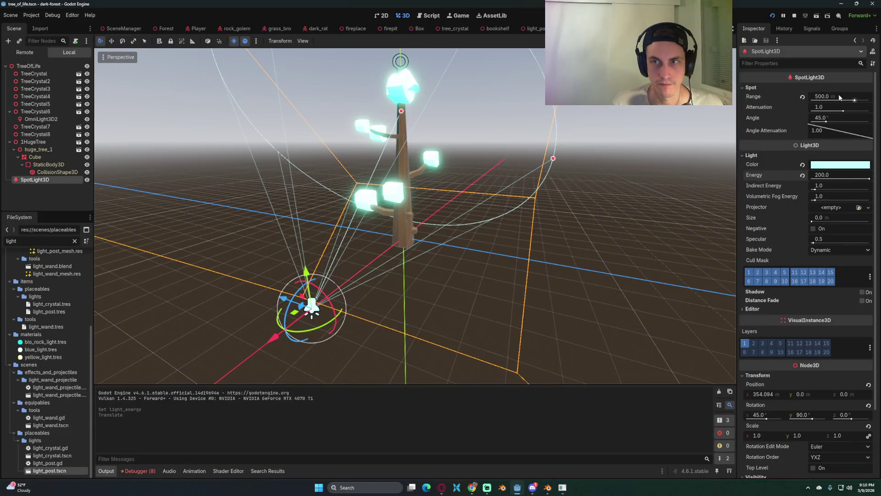
Set the spotlight attenuation to 0.5, then 0.7, testing each in game
key(Return)
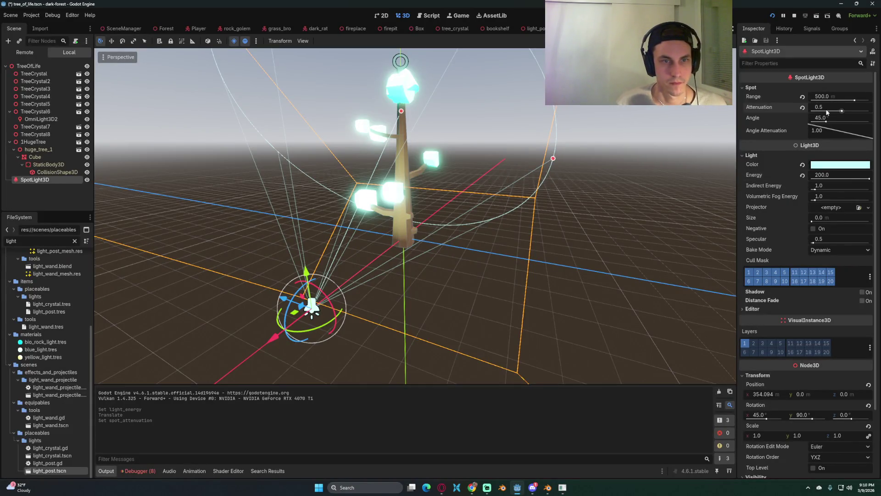
key(F5)
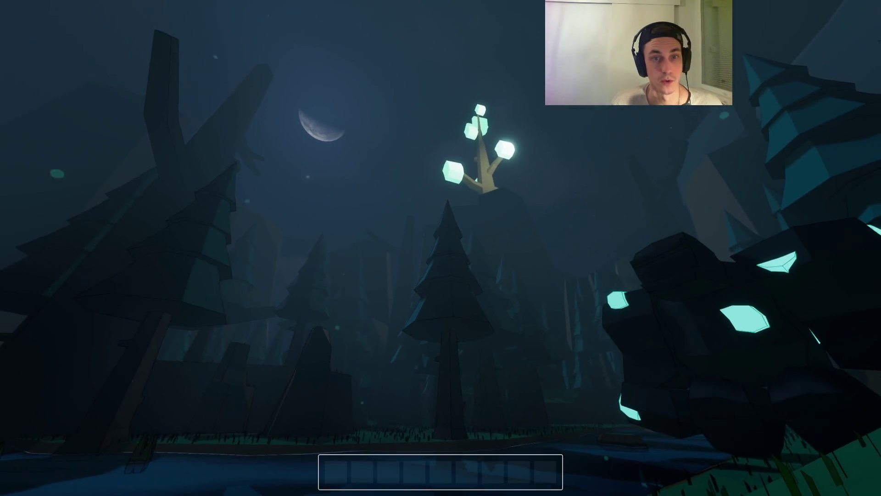
key(F8)
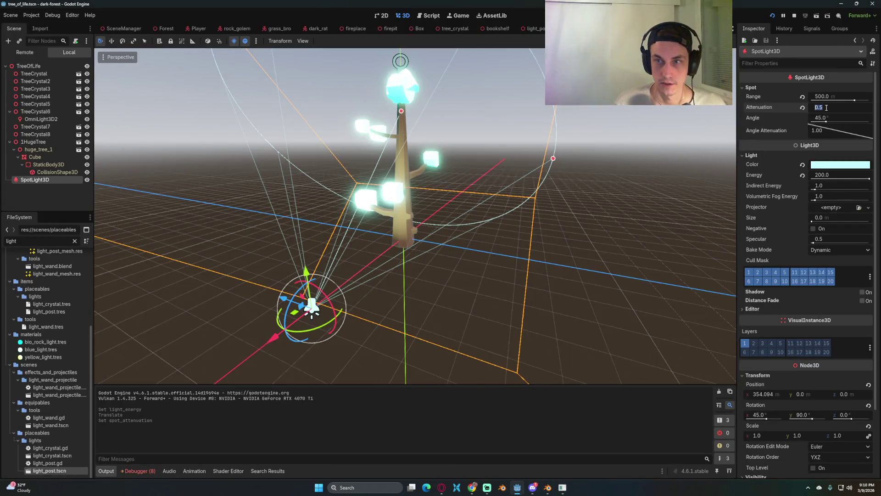
key(Return)
key(F5)
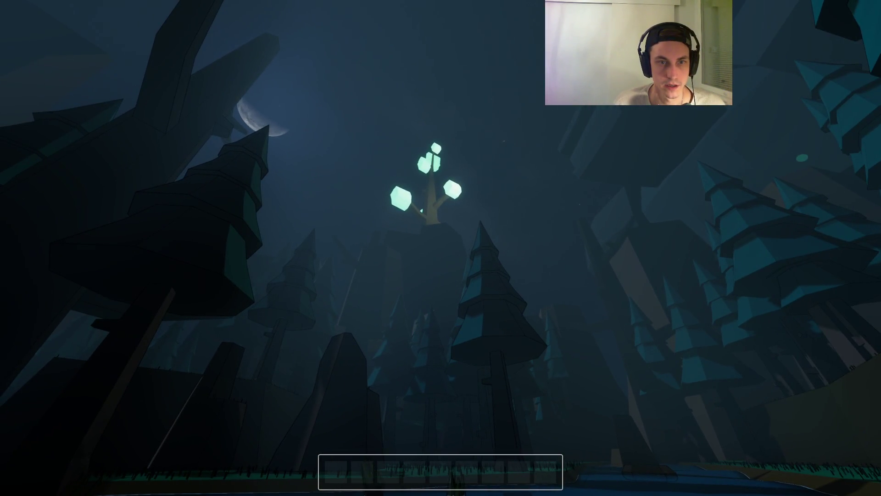
key(F8)
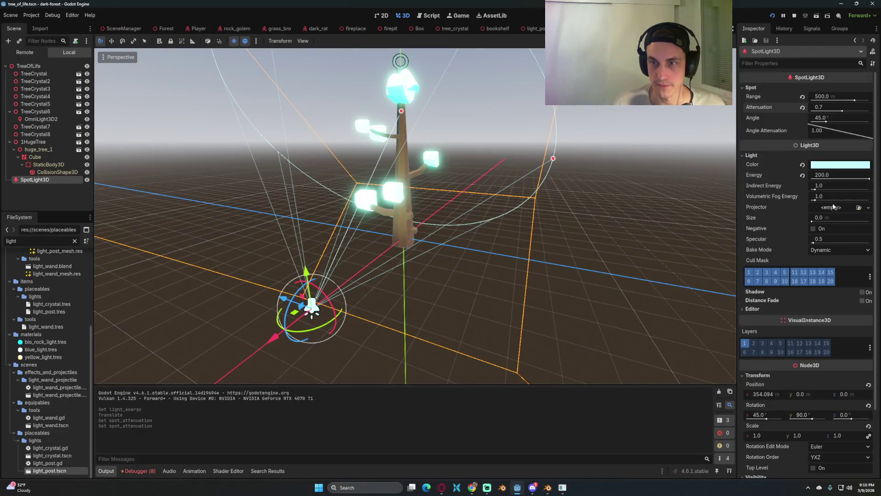
Raise the spotlight's Volumetric Fog Energy to 2, 5, then 25, test-running after each
key(F5)
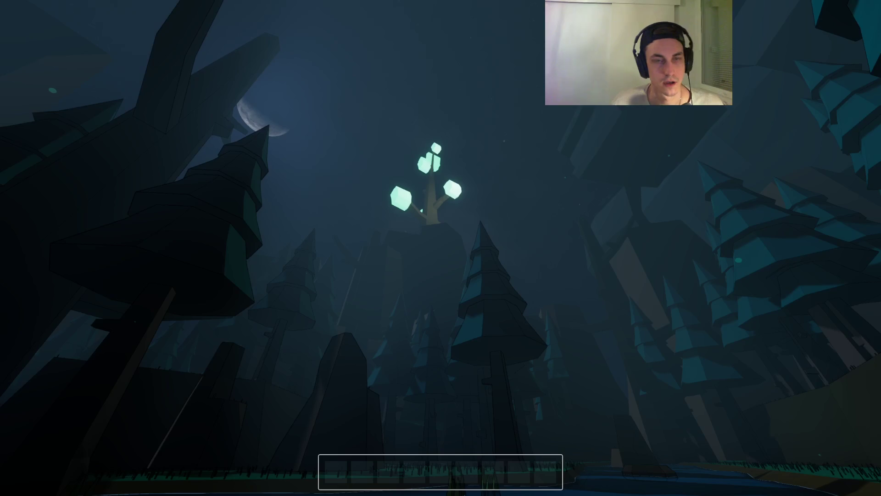
key(F8)
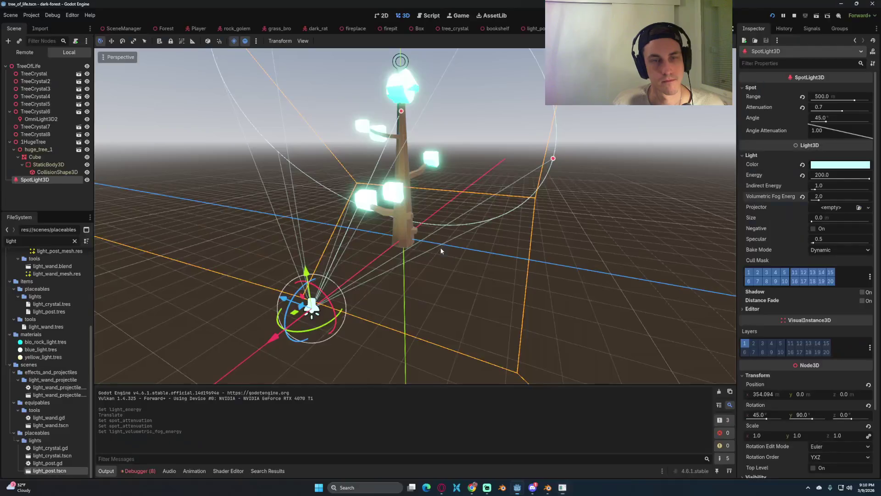
key(F5)
key(F8)
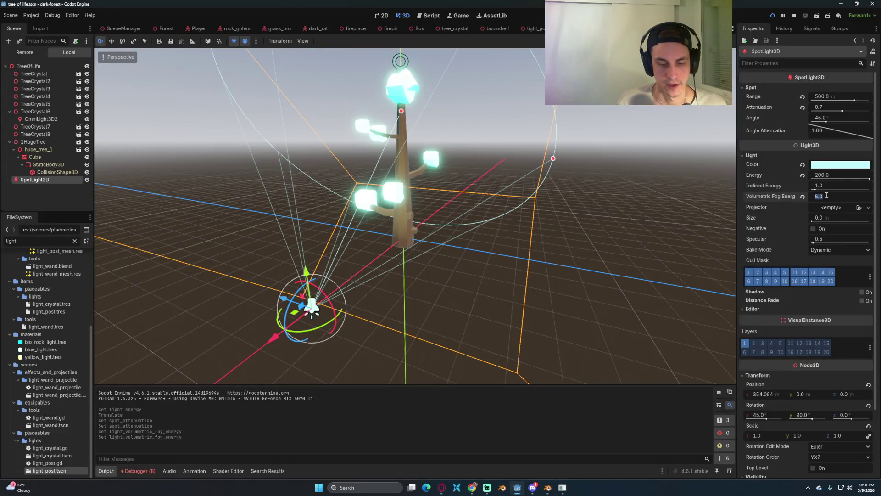
key(F5)
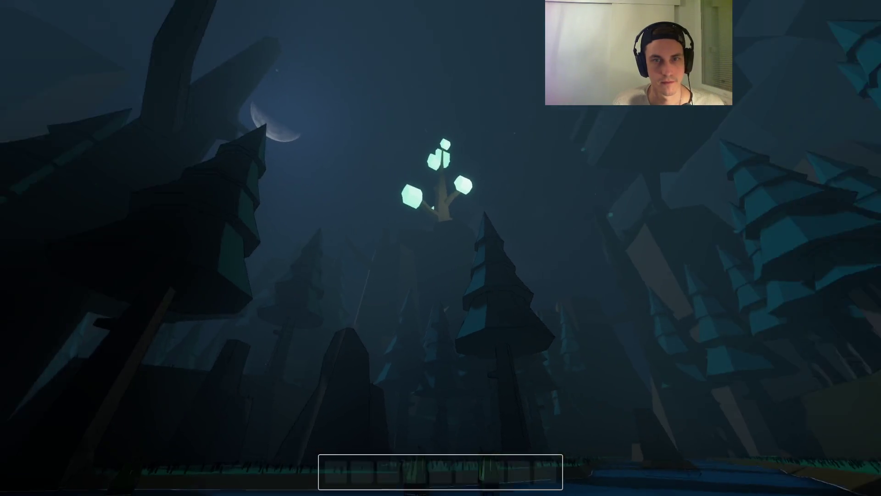
key(Escape)
click(439, 269)
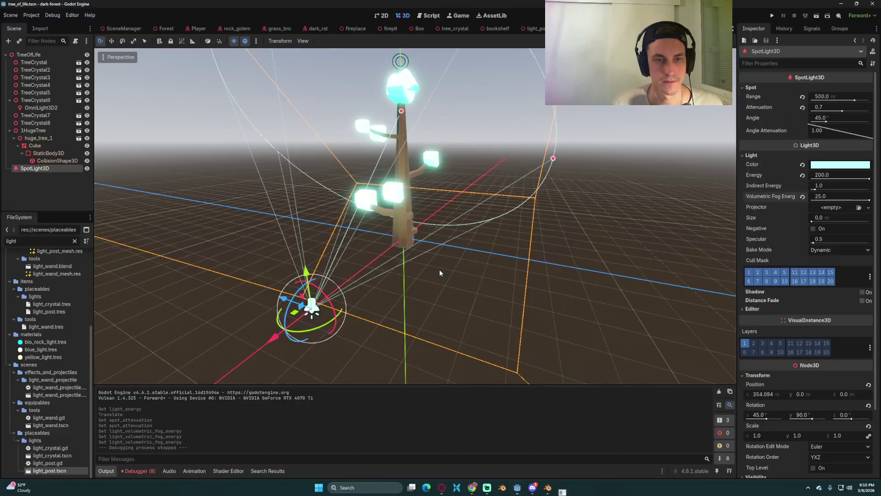
Run the game, revert SpotLight3D's Volumetric Fog Energy to 1.0, save, and duplicate the light
click(771, 15)
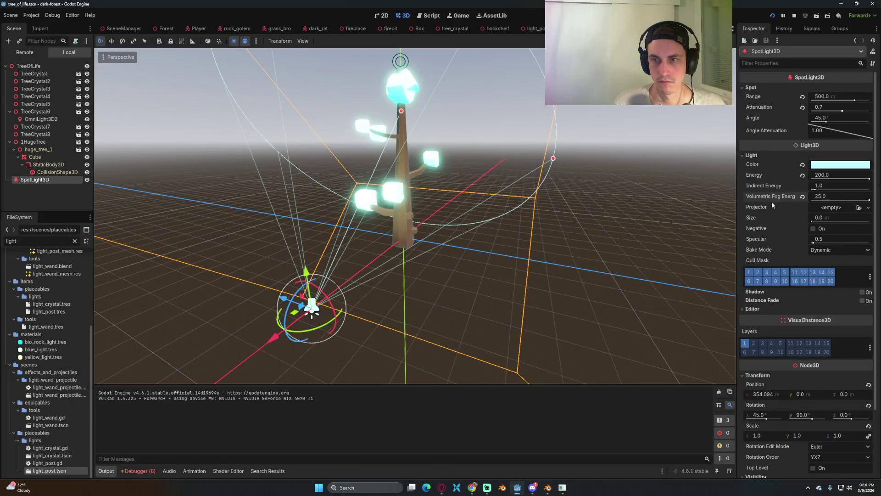
mouse_move(766, 198)
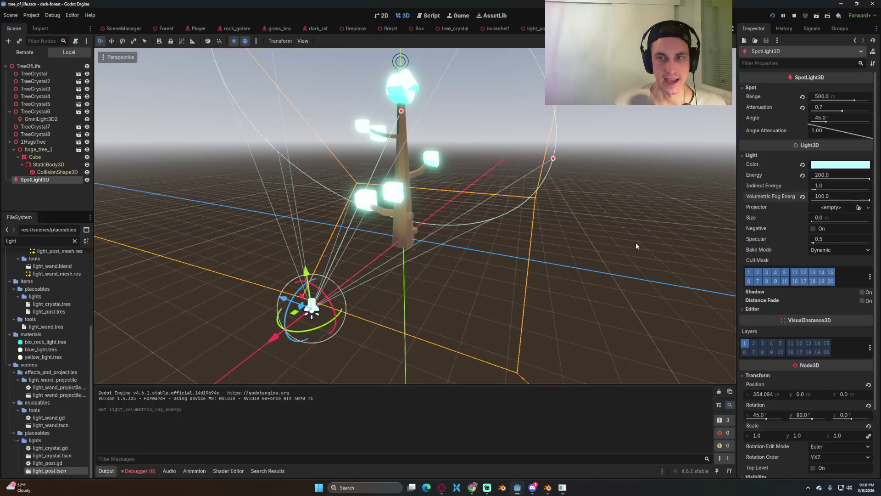
click(803, 197)
key(ctrl+s)
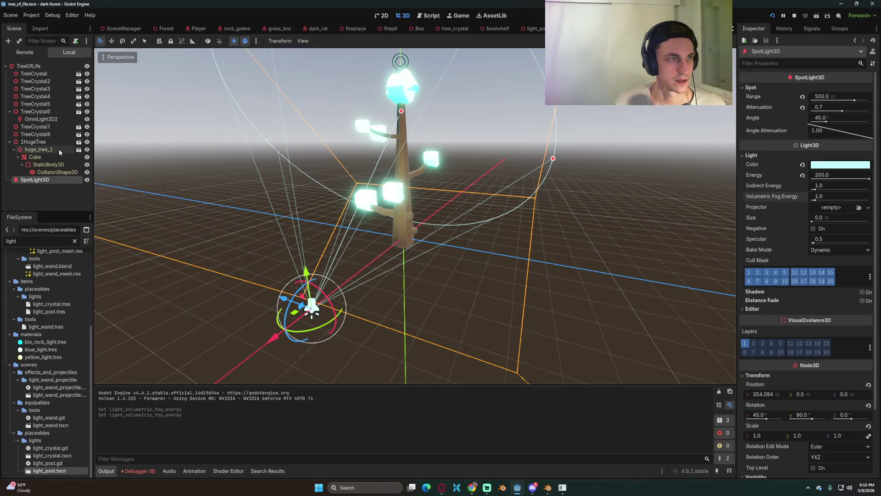
key(ctrl+d)
Move SpotLight3D2 to another side of the tree base, save, and stop the game
drag(296, 312, 176, 202)
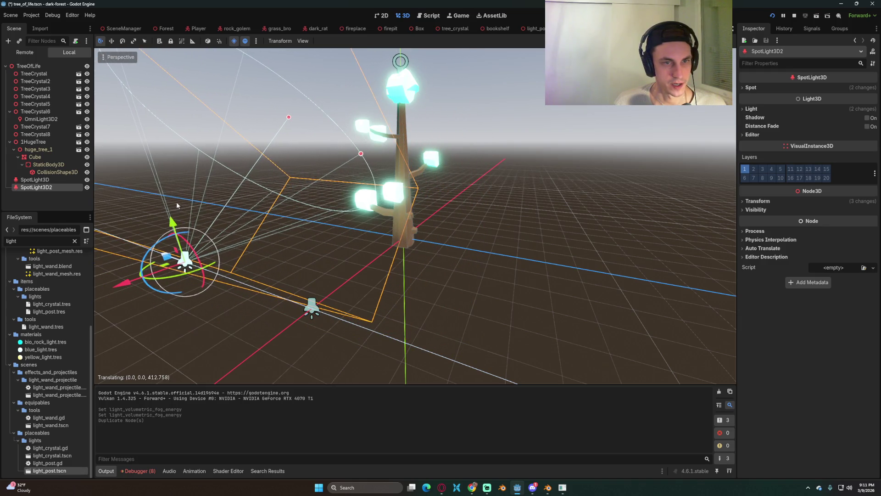
scroll(356, 290, up, 3)
drag(357, 292, 377, 315)
mouse_move(439, 315)
mouse_down()
mouse_move(507, 292)
mouse_move(394, 278)
mouse_move(412, 277)
mouse_up()
key(ctrl+s)
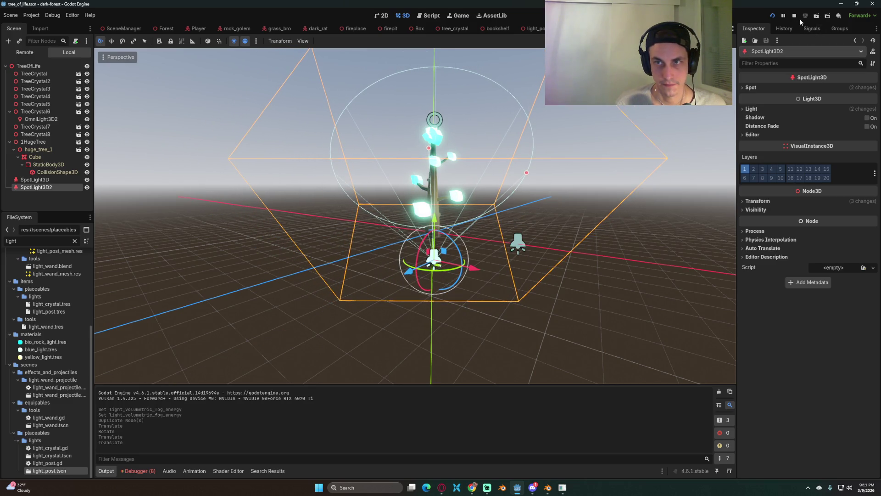
click(794, 15)
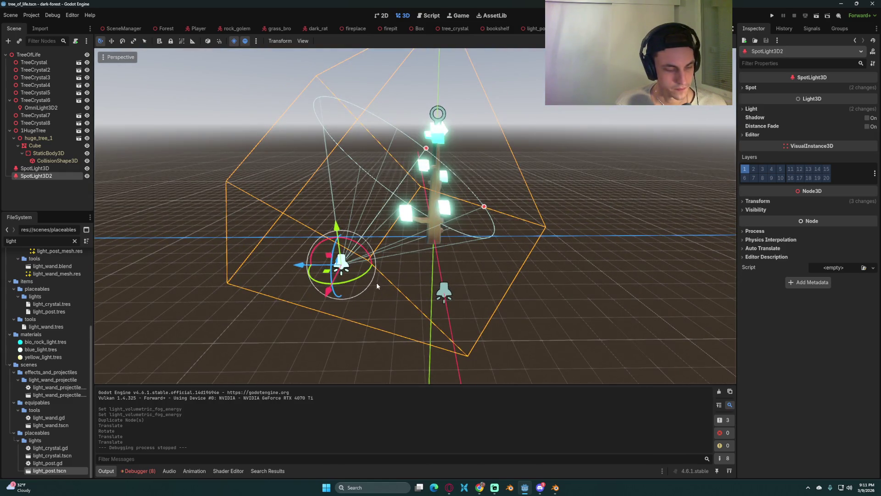
Duplicate a third spotlight, SpotLight3D3, moving it right and rotating it toward the tree
key(ctrl+d)
drag(303, 266, 502, 272)
mouse_move(571, 269)
mouse_down()
mouse_move(575, 286)
mouse_move(630, 270)
mouse_up()
key(f)
scroll(413, 212, up, 5)
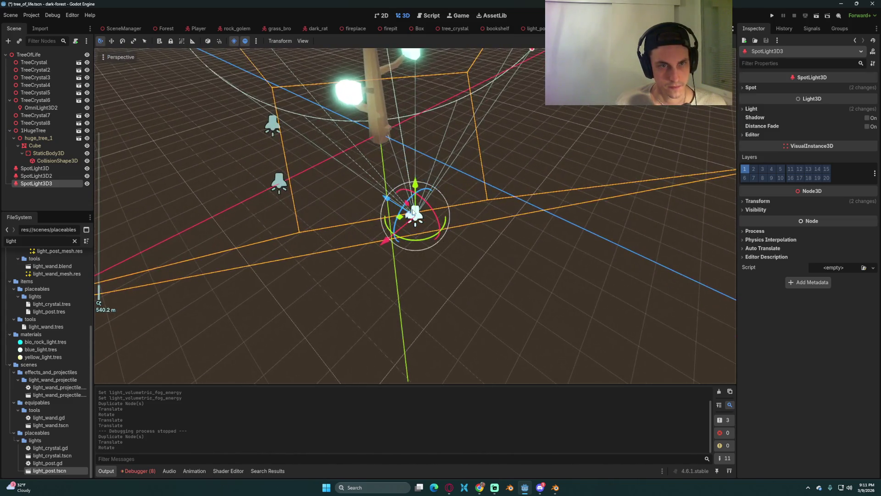
Fine-tune SpotLight3D3's position on the far side of the tree and enter a 1000 Range
drag(388, 200, 357, 180)
drag(345, 218, 377, 203)
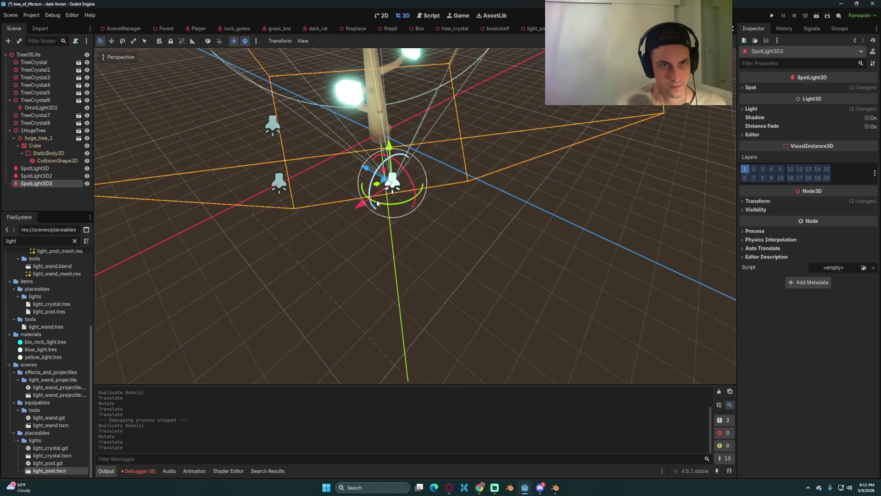
mouse_move(363, 172)
mouse_down()
mouse_move(392, 188)
mouse_move(376, 238)
mouse_move(349, 243)
mouse_move(365, 182)
mouse_up()
scroll(274, 250, up, 3)
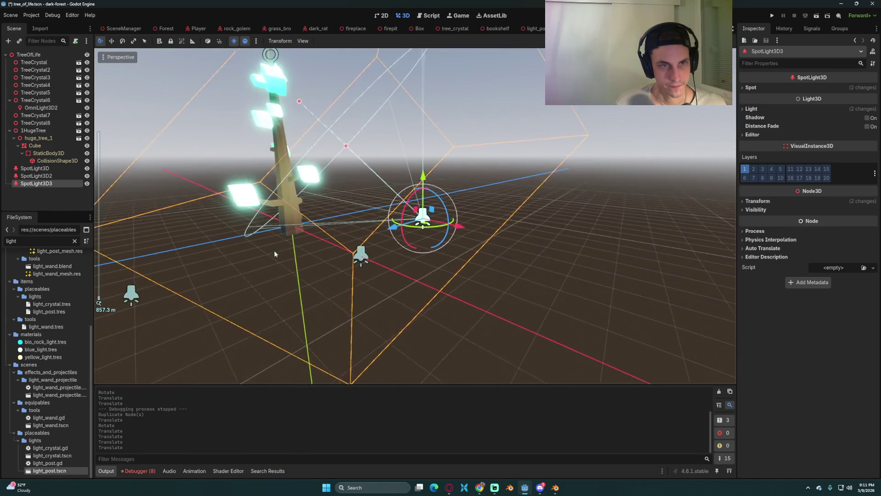
drag(317, 244, 264, 260)
click(753, 87)
text(1000)
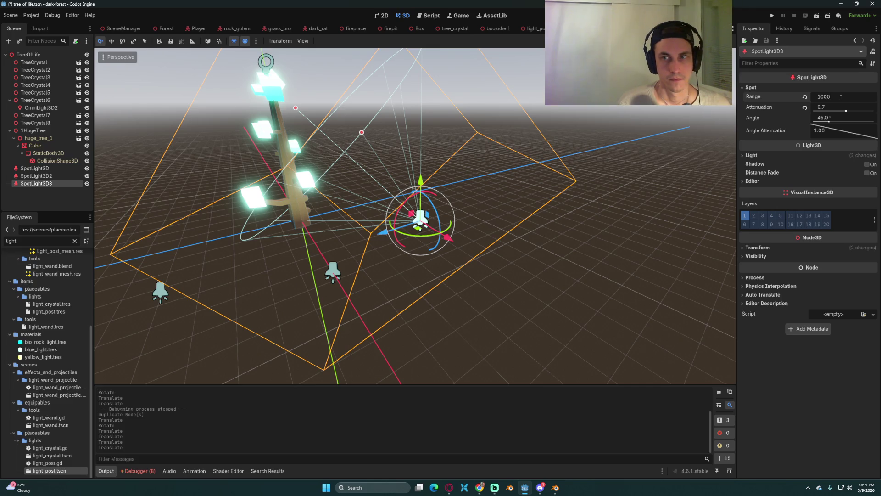
Give all three spotlights a Range of 1000 m and save the scene
key(Return)
key(ctrl+s)
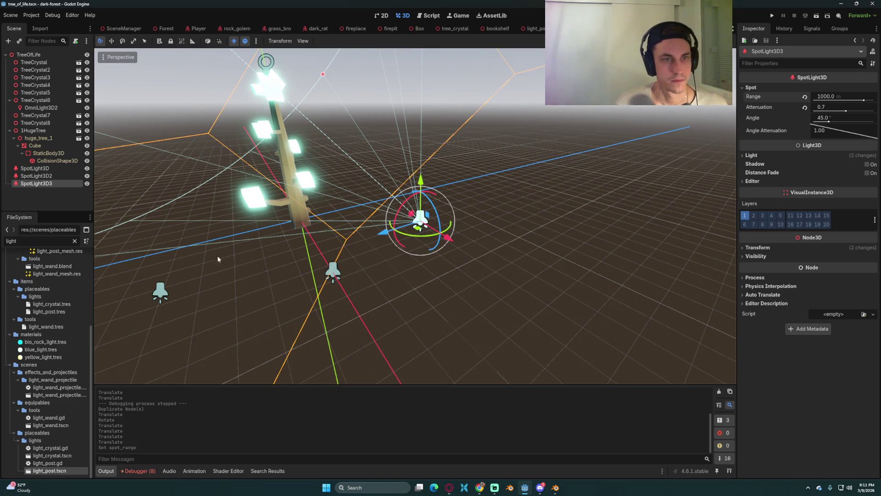
click(34, 178)
ctrl+click(35, 168)
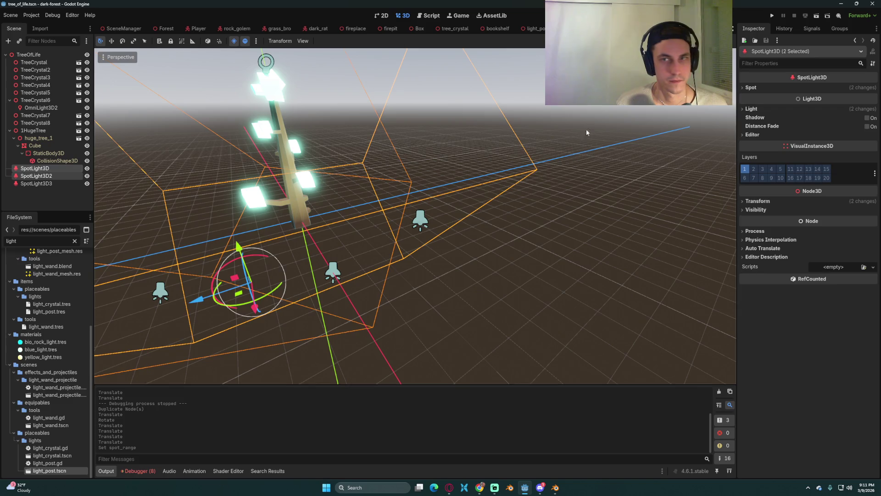
click(805, 88)
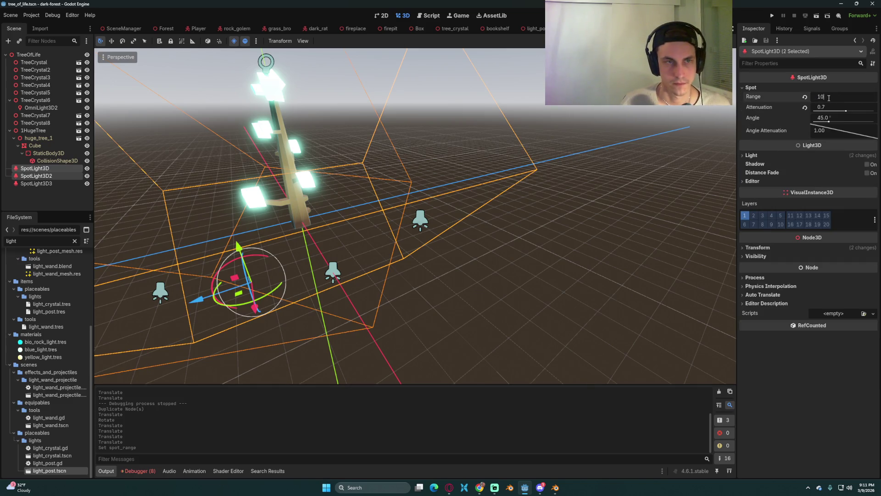
key(Return)
key(ctrl+s)
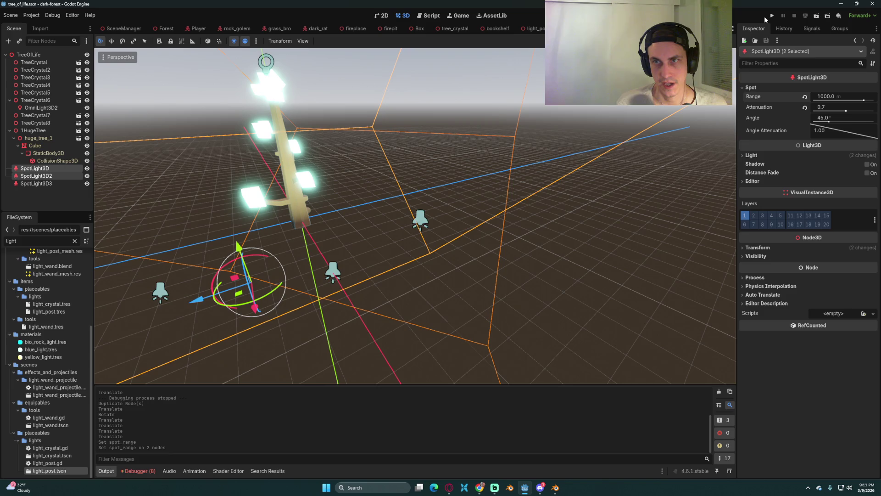
Run the game, then set Energy 100 on all three selected spotlights
click(773, 15)
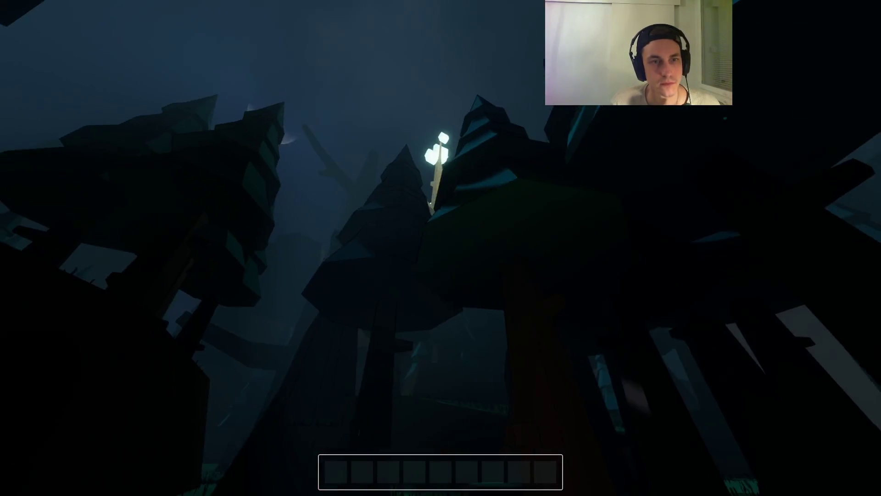
key(alt+Tab)
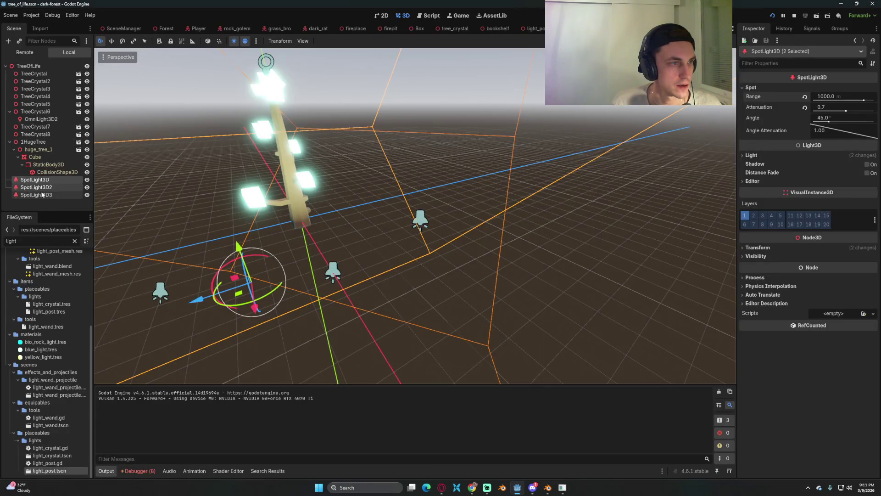
click(41, 194)
shift+click(34, 180)
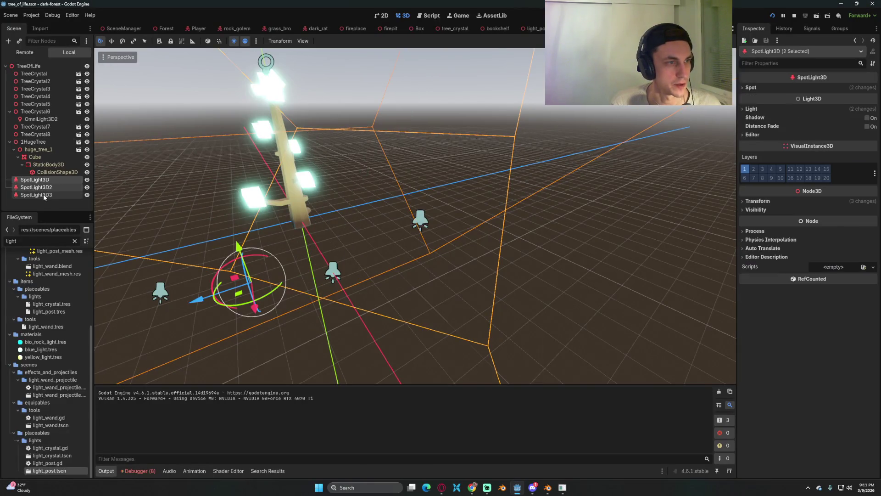
click(771, 109)
text(100)
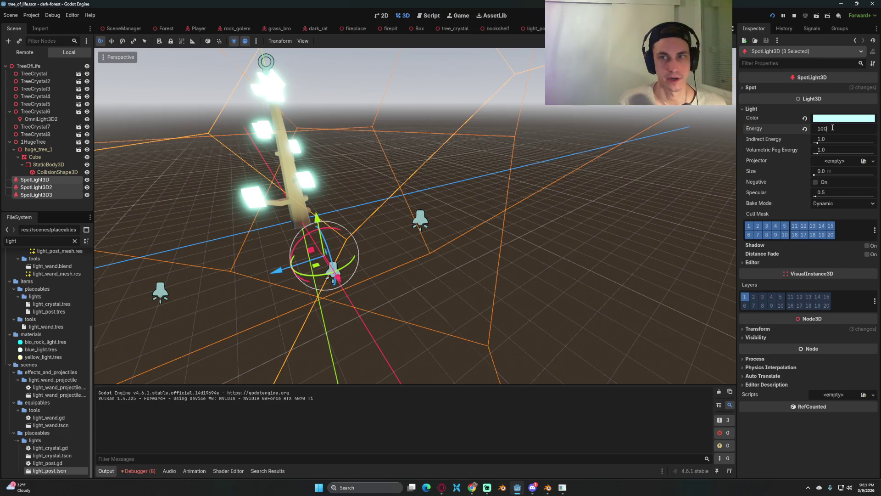
key(Return)
Walk through the forest to judge the lighting, settle energy at 75, and load the saved game
key(alt+Tab)
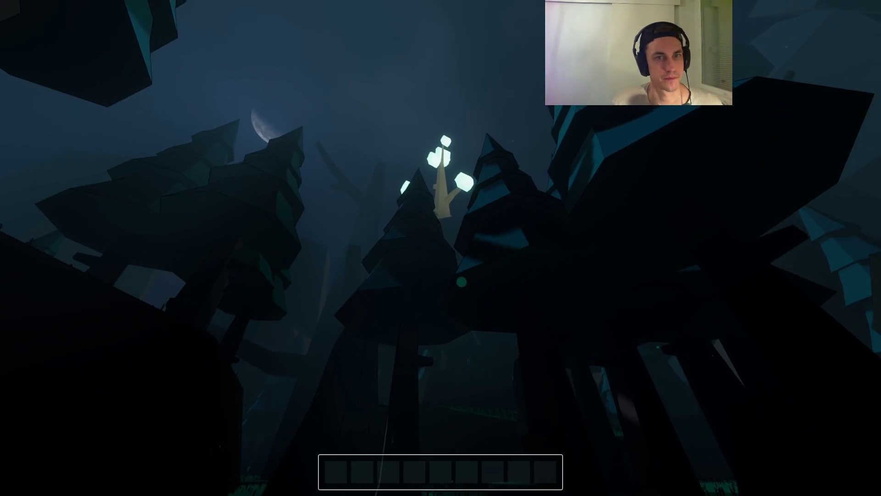
key(w)
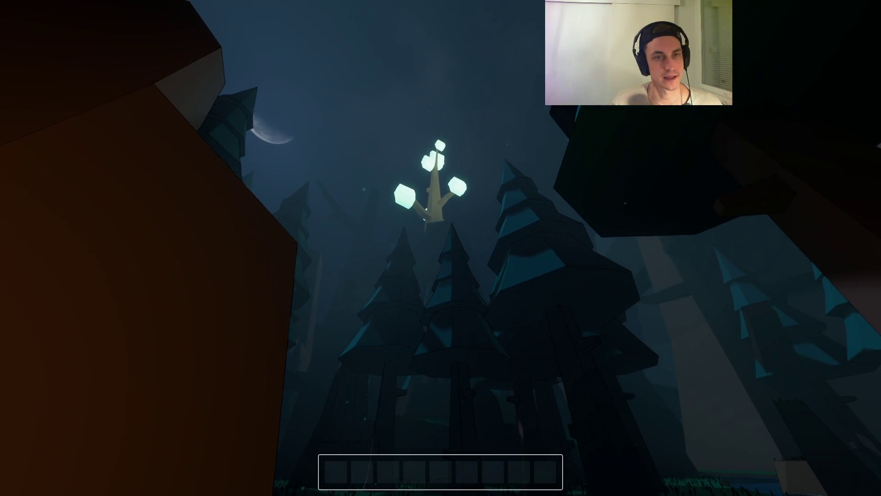
key(alt+Tab)
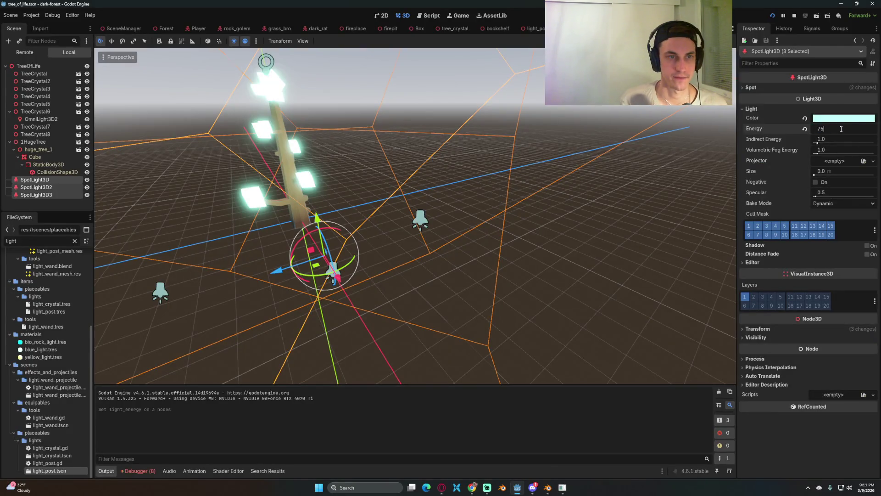
key(alt+Tab)
key(s)
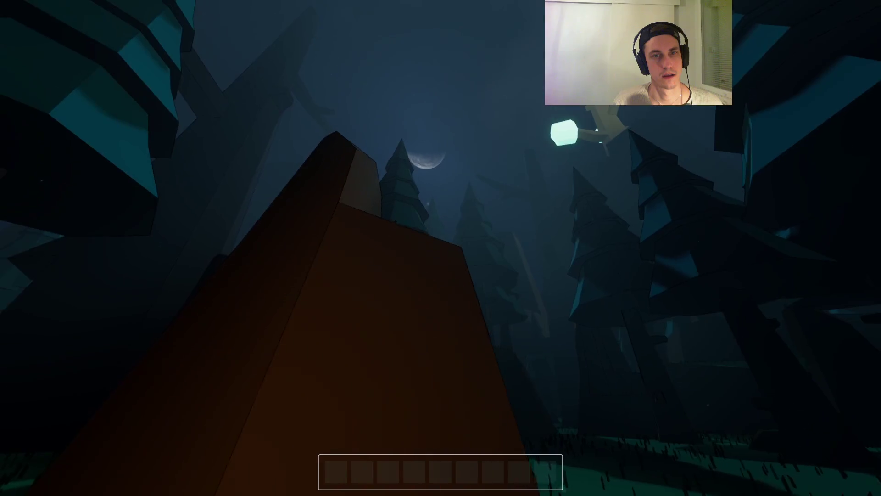
key(w)
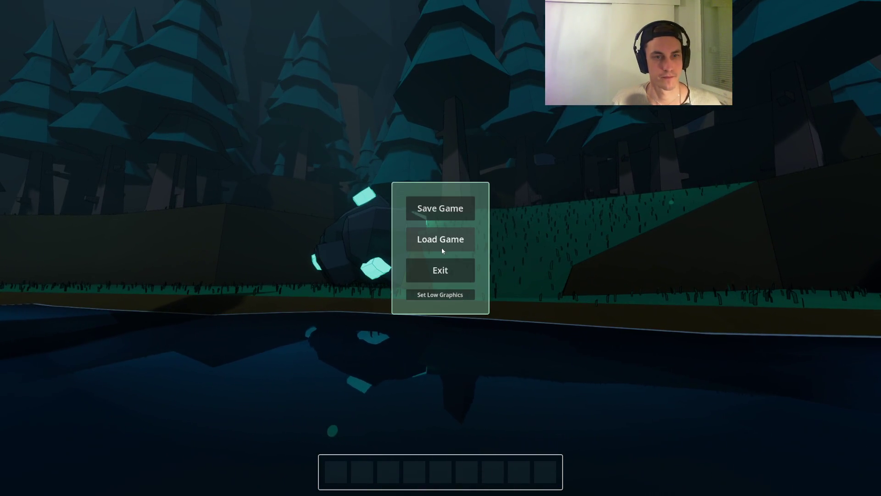
click(440, 239)
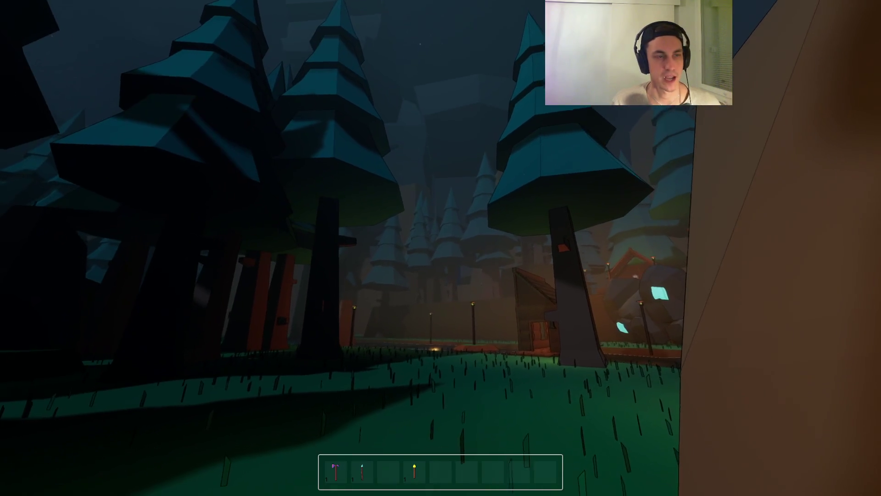
Walk past the pond and glowing rock to inspect the Tree of Life's cyan glow from below
key(w)
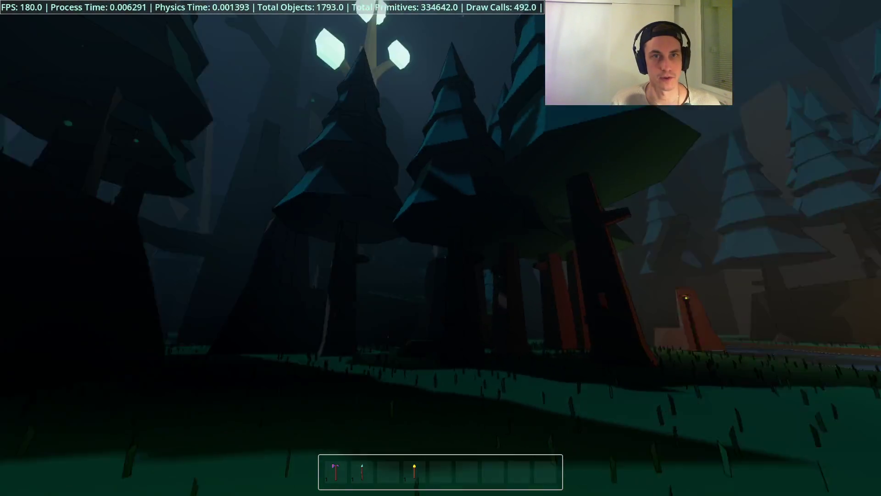
key(w)
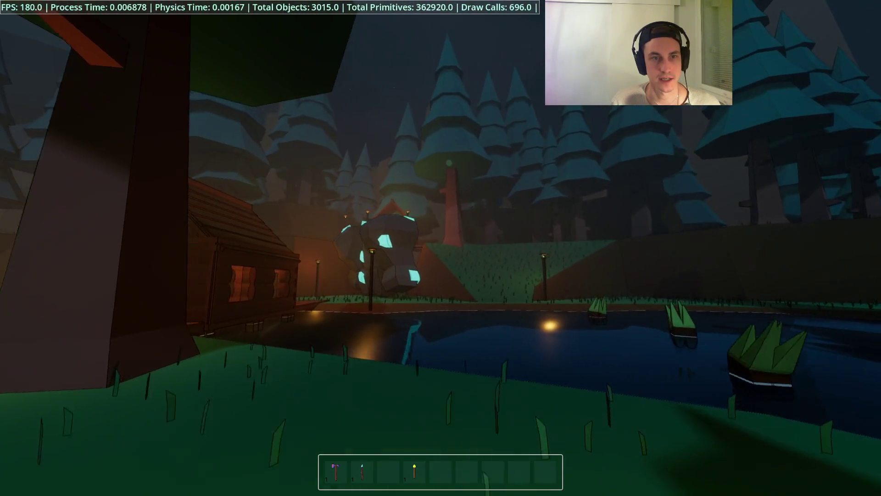
key(w)
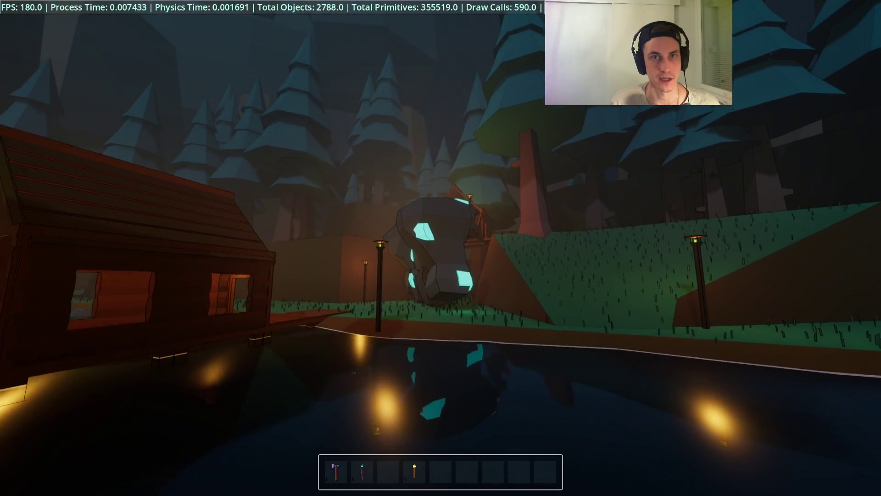
key(w)
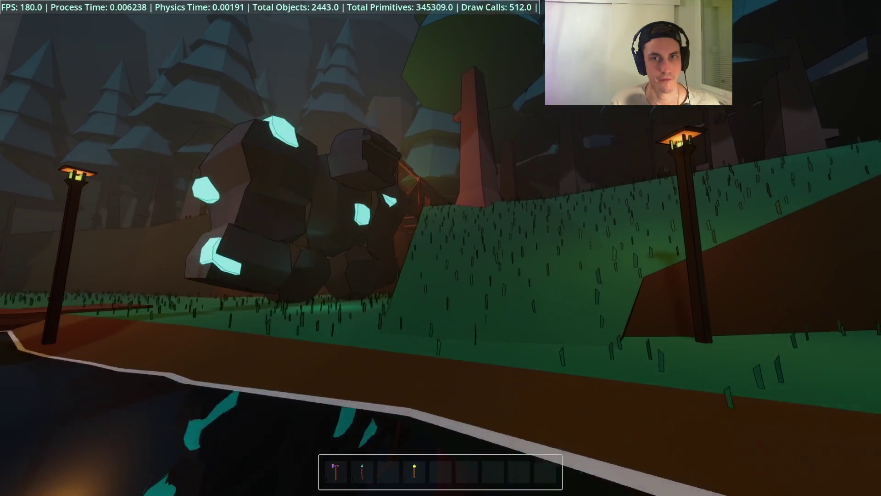
key(s)
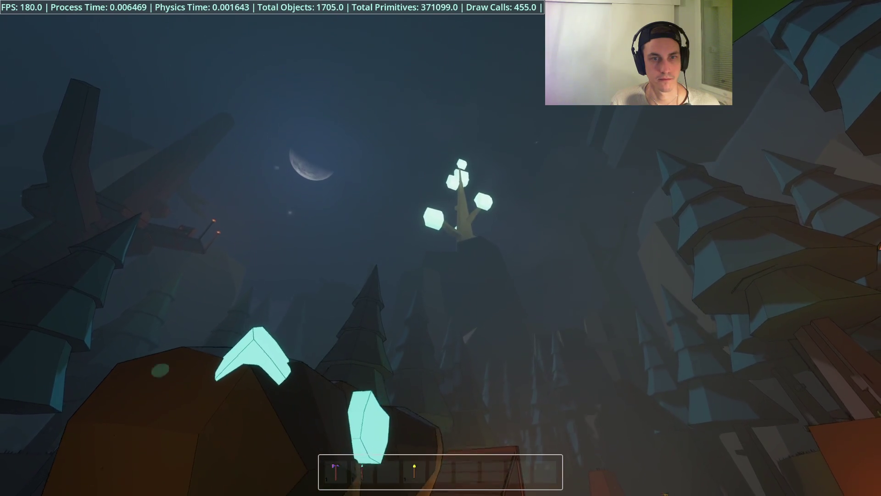
key(s)
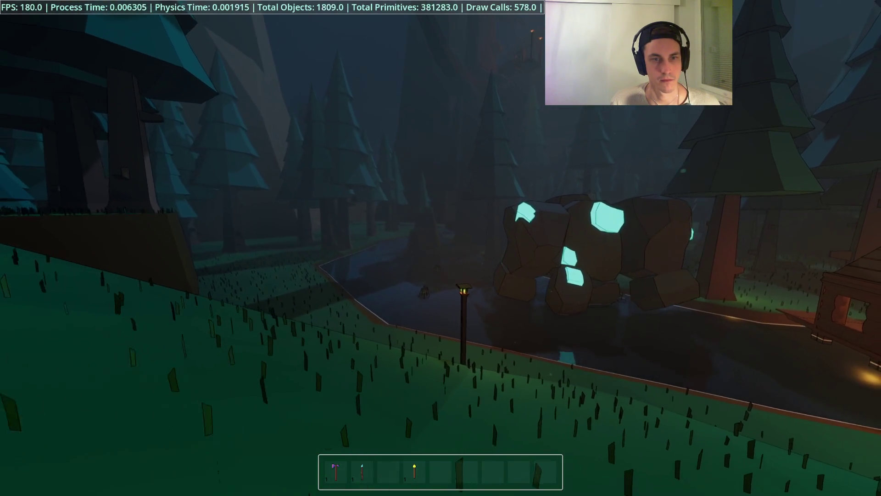
key(w)
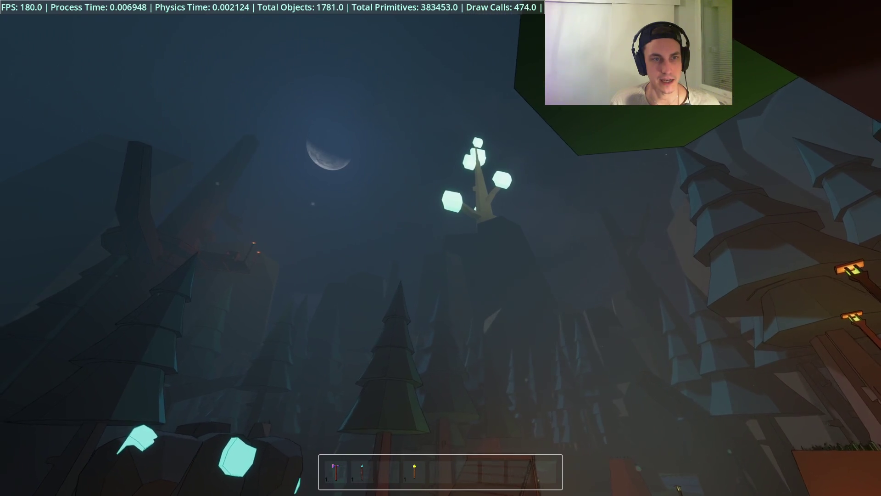
key(w)
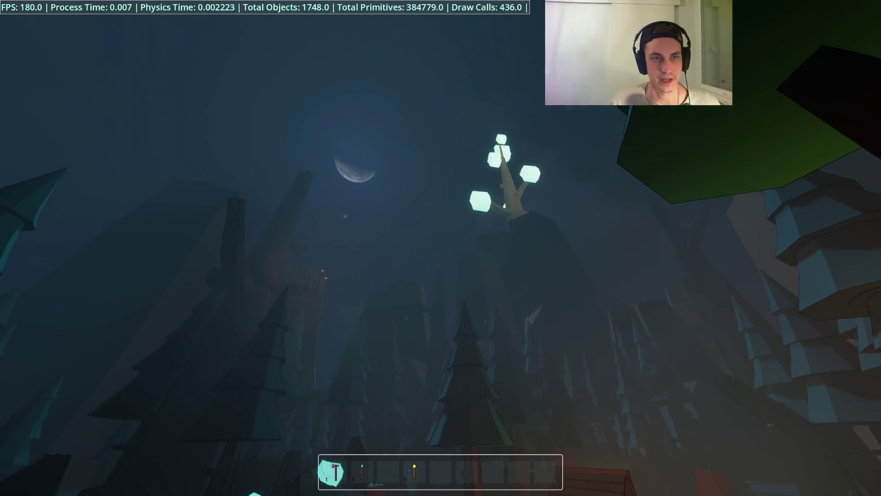
key(w)
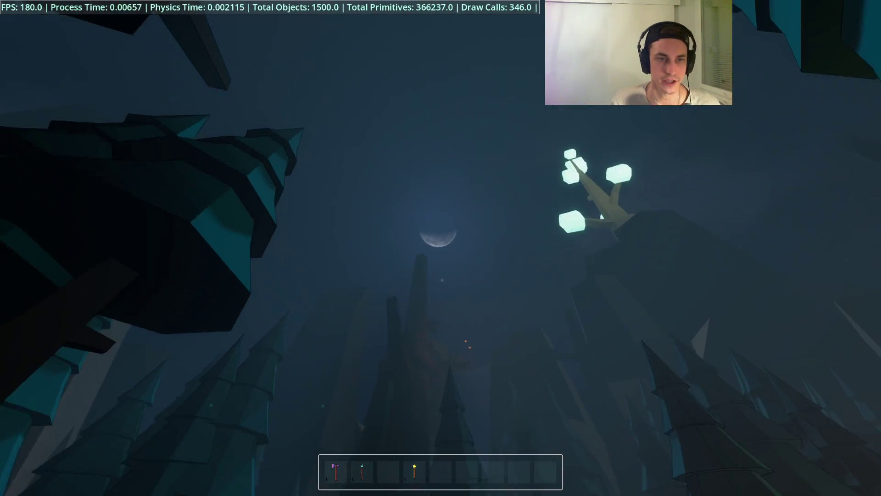
key(w)
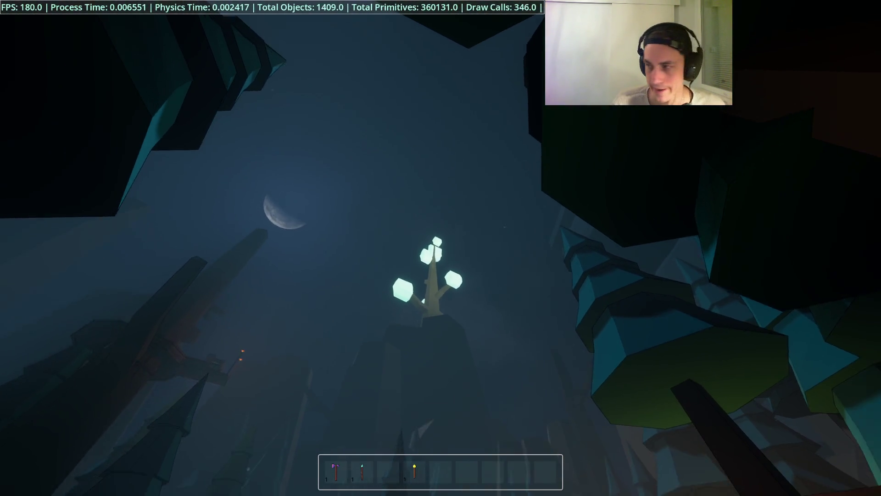
key(w)
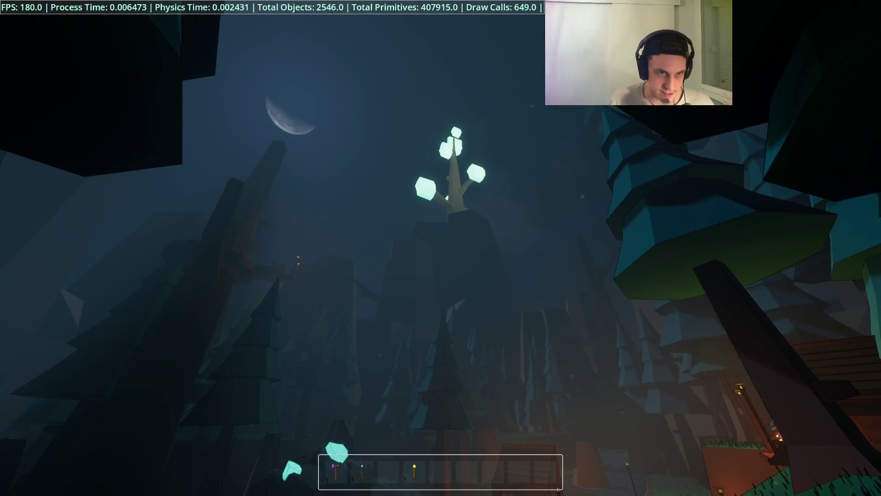
key(w)
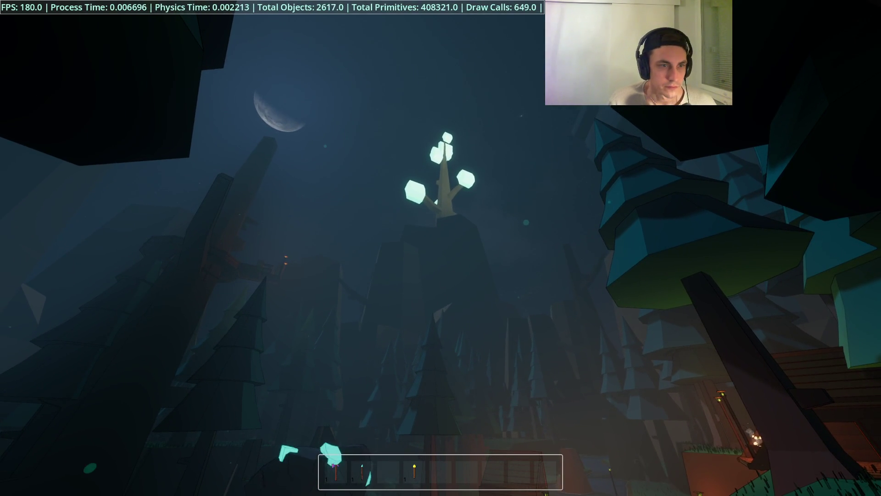
key(w)
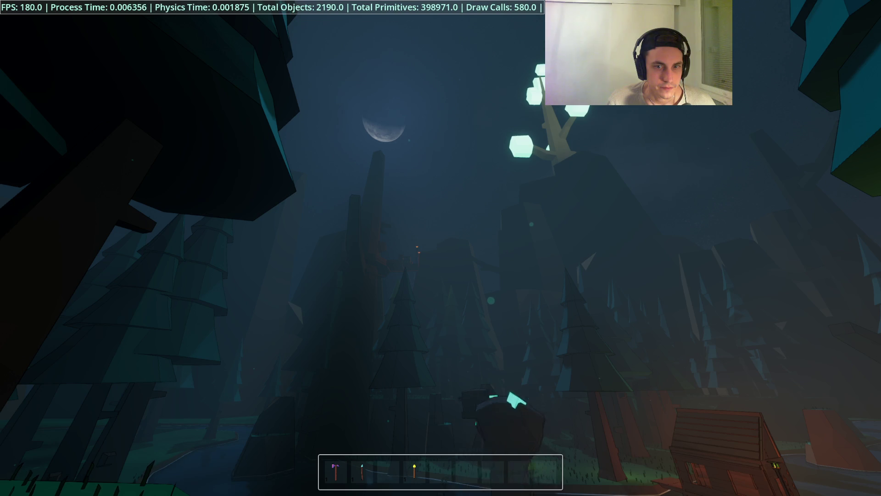
Walk across the grass between the large trunks and off the ledge toward the cabin
key(w)
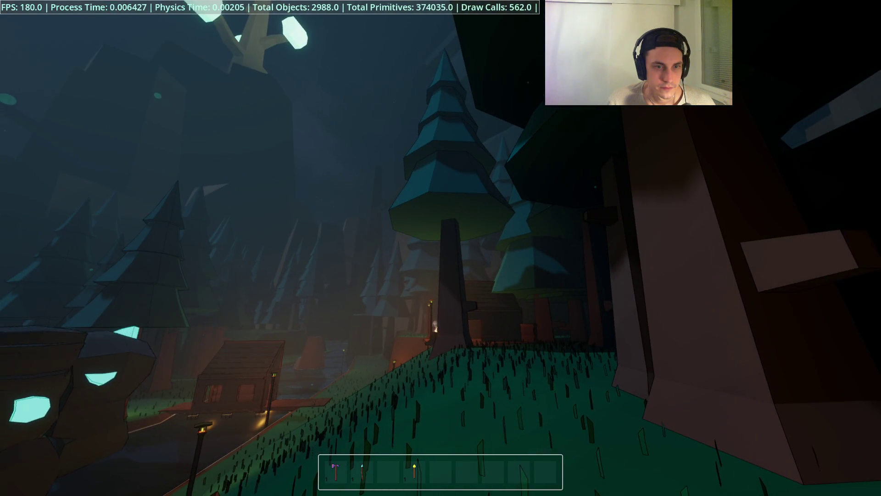
key(w)
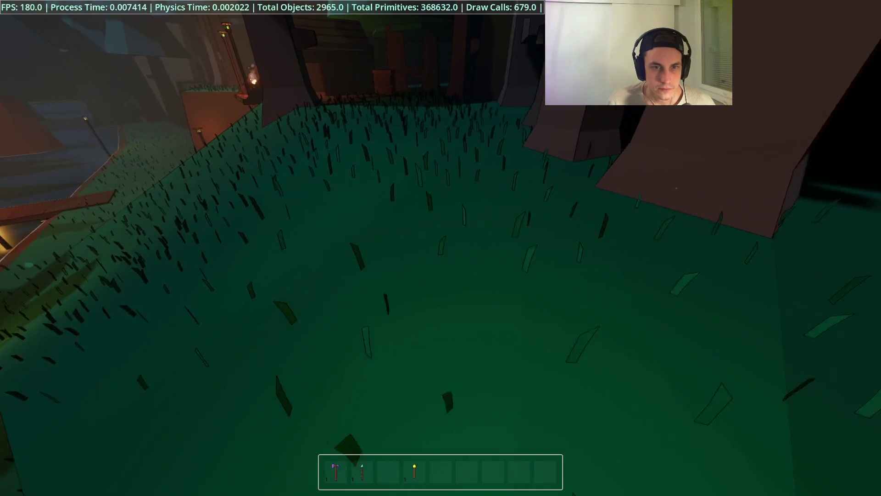
key(w)
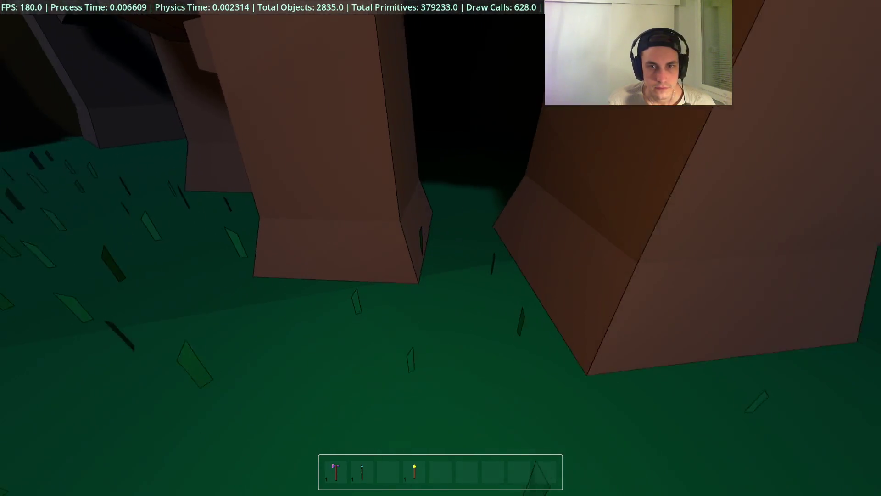
key(w)
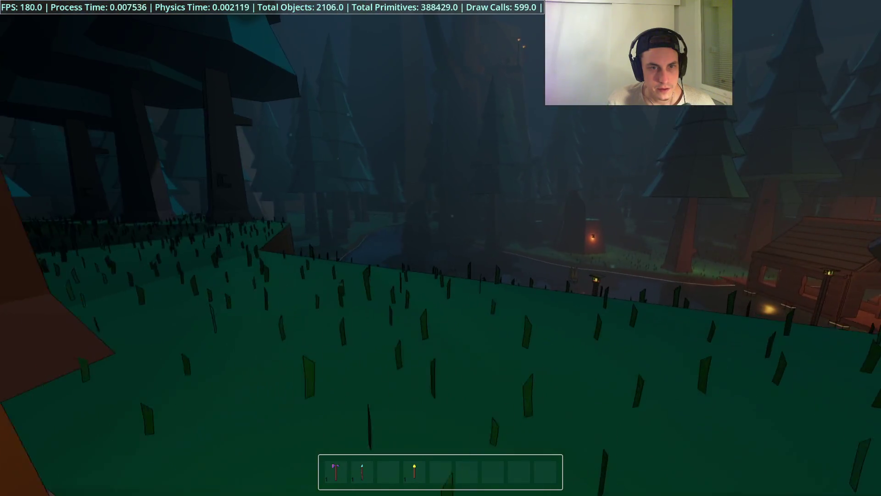
key(w)
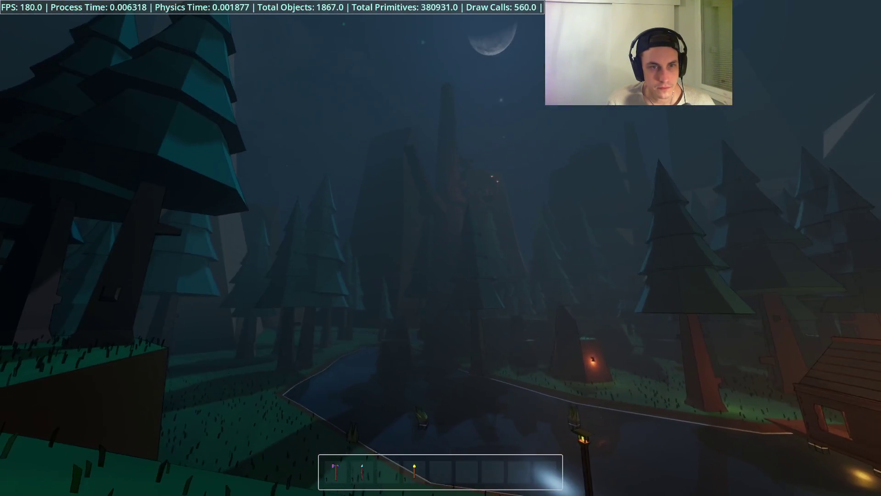
key(w)
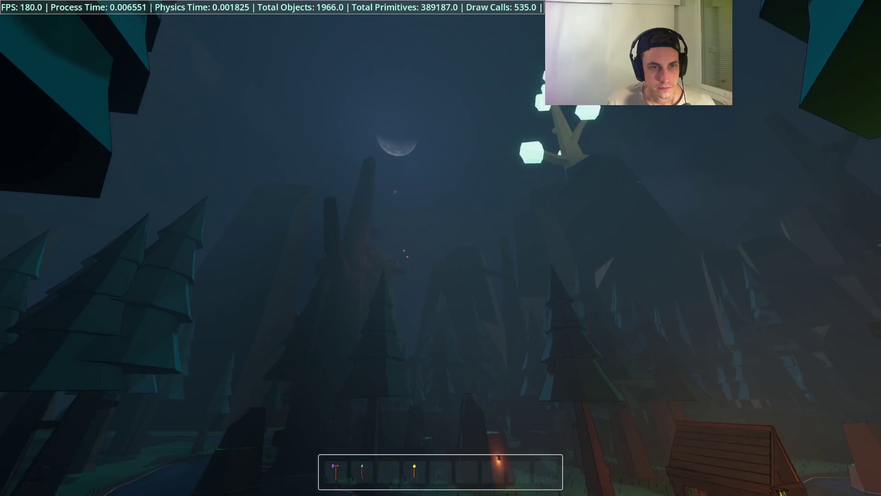
key(w)
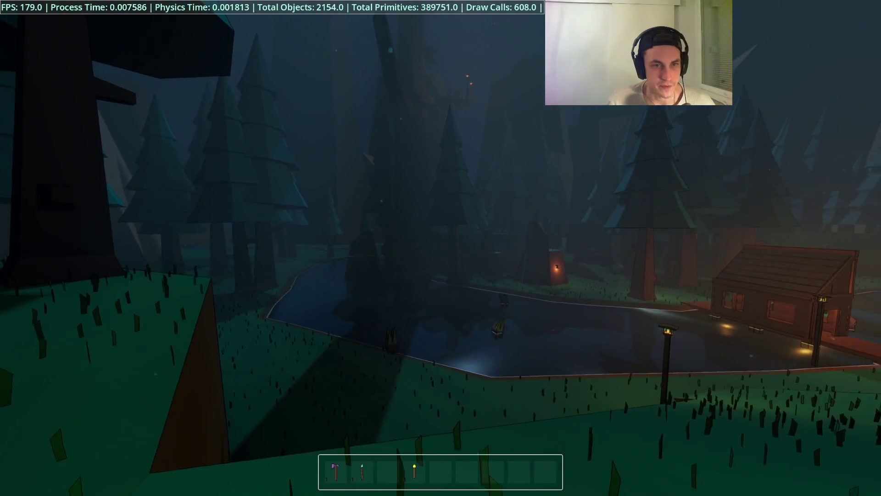
Quit the game, return to the tree_of_life scene via Forest, and select OmniLight3D2
key(F8)
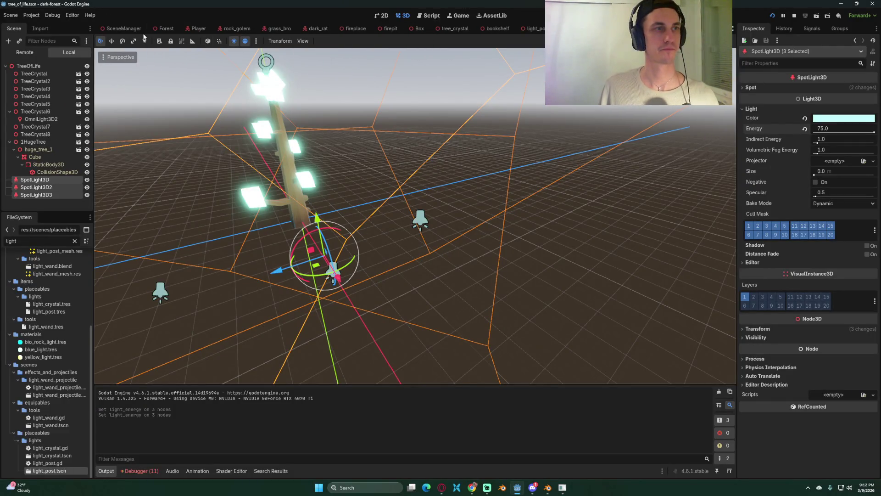
click(161, 29)
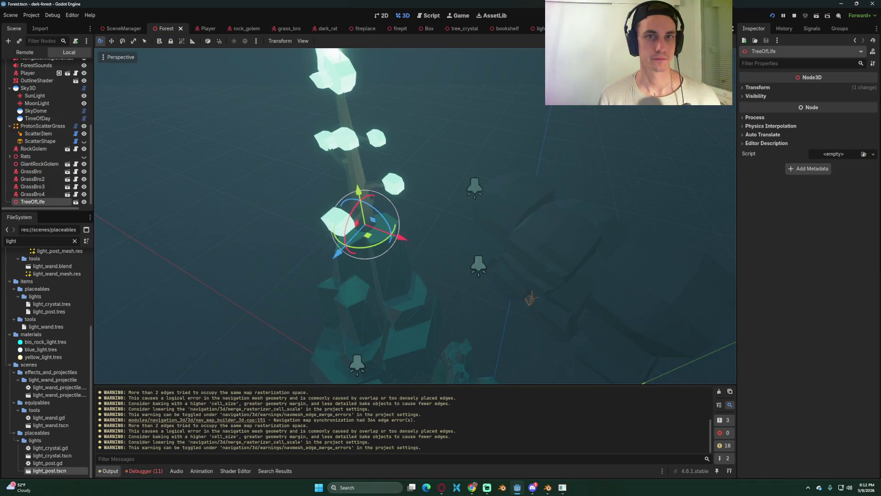
click(76, 201)
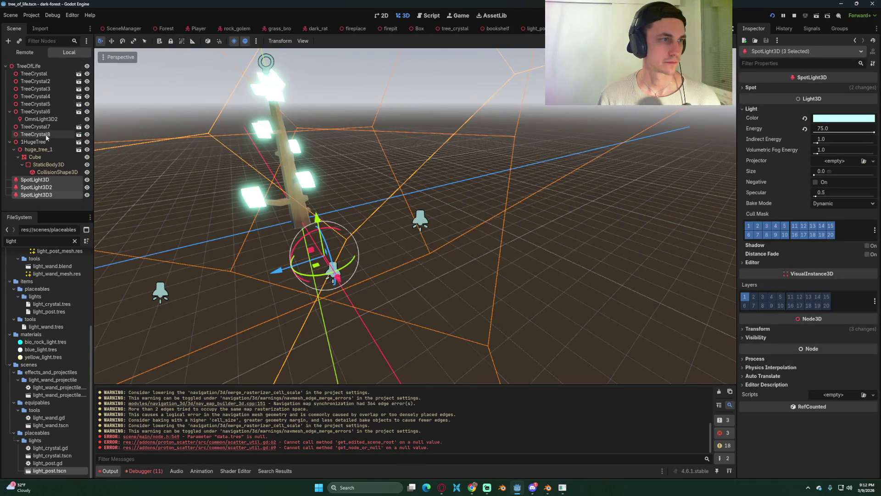
click(41, 119)
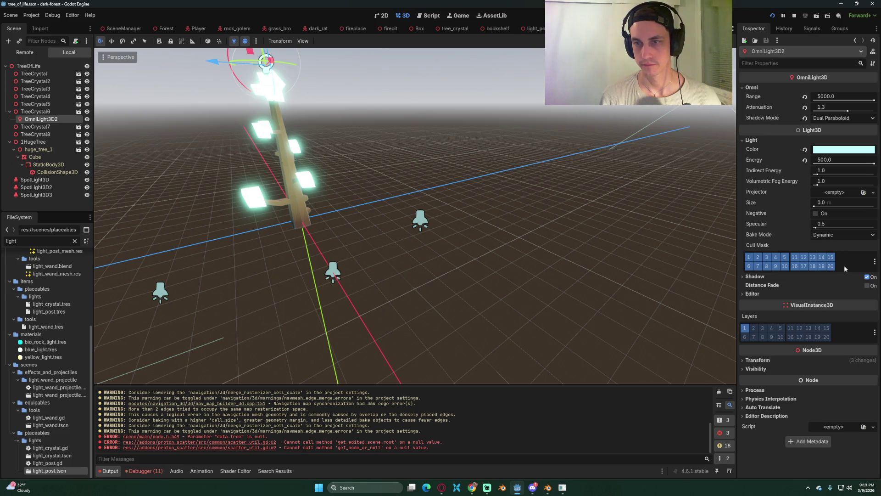